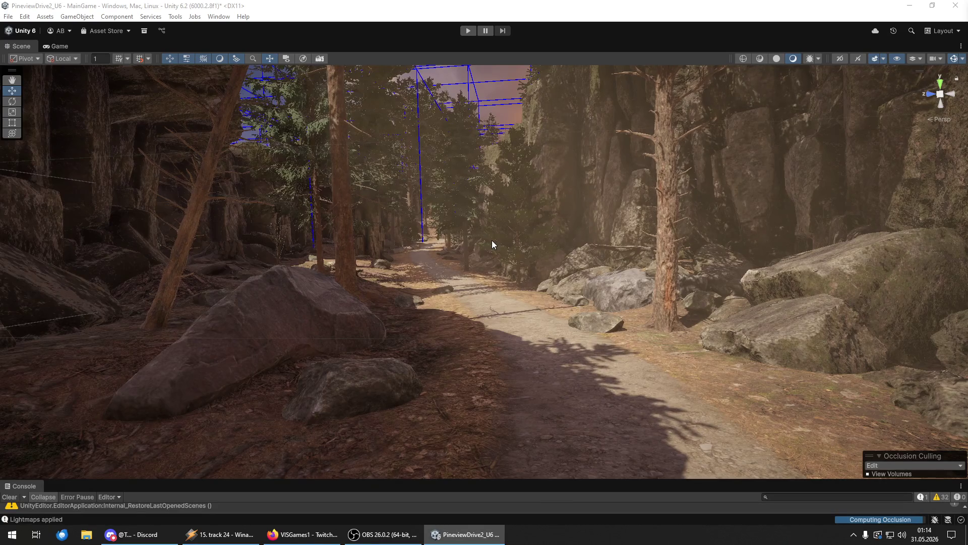
Step: Fly down the rocky forest path, past the log and rock wall, to the stream
key("w")
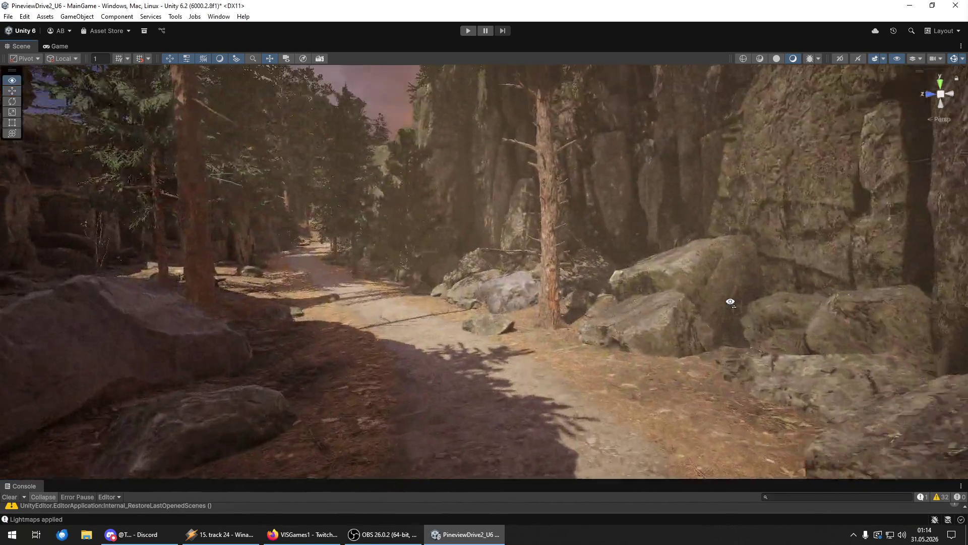
left_click_drag(731, 302, 430, 310)
key("w")
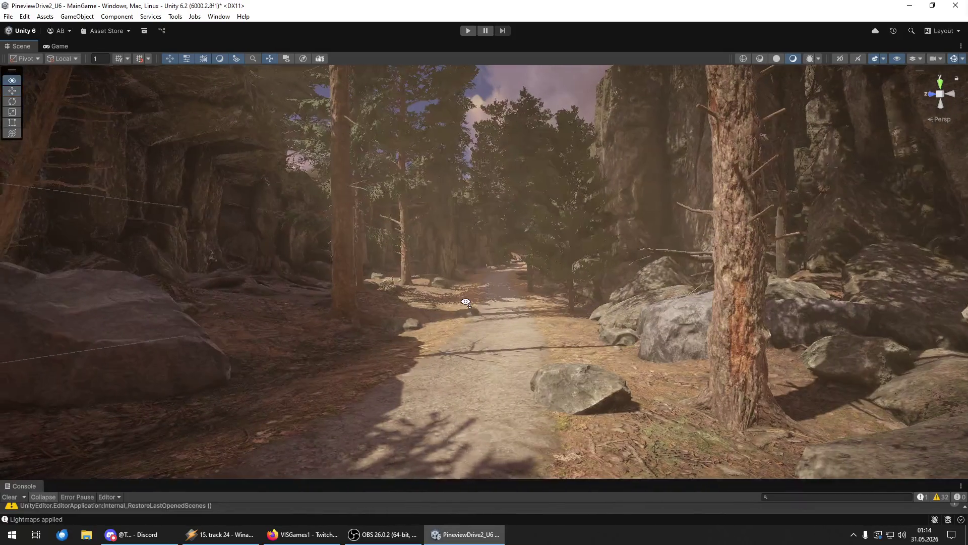
key("w")
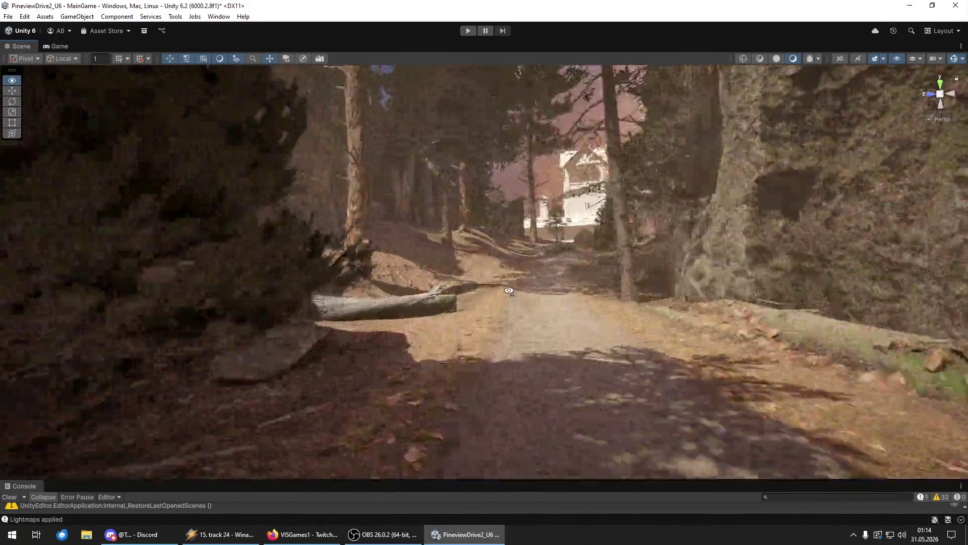
key("w")
mouse_move(509, 291)
left_mouse_down()
mouse_move(604, 289)
mouse_move(610, 251)
mouse_move(689, 139)
left_mouse_up()
key("w")
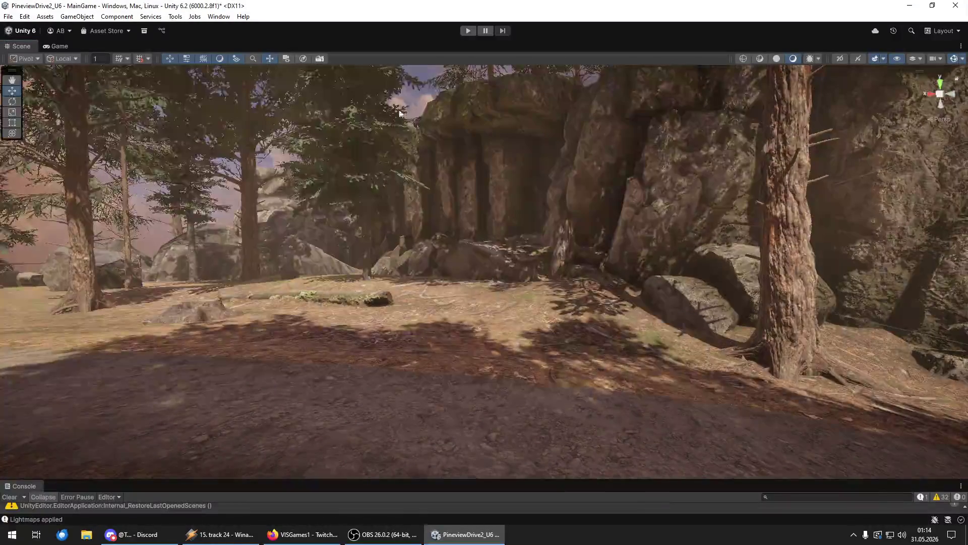
mouse_move(155, 256)
left_mouse_down()
mouse_move(889, 252)
mouse_move(409, 283)
mouse_move(313, 265)
mouse_move(315, 277)
mouse_move(292, 260)
mouse_move(343, 244)
mouse_move(452, 259)
mouse_move(346, 275)
mouse_move(216, 248)
mouse_move(212, 261)
mouse_move(287, 273)
left_mouse_up()
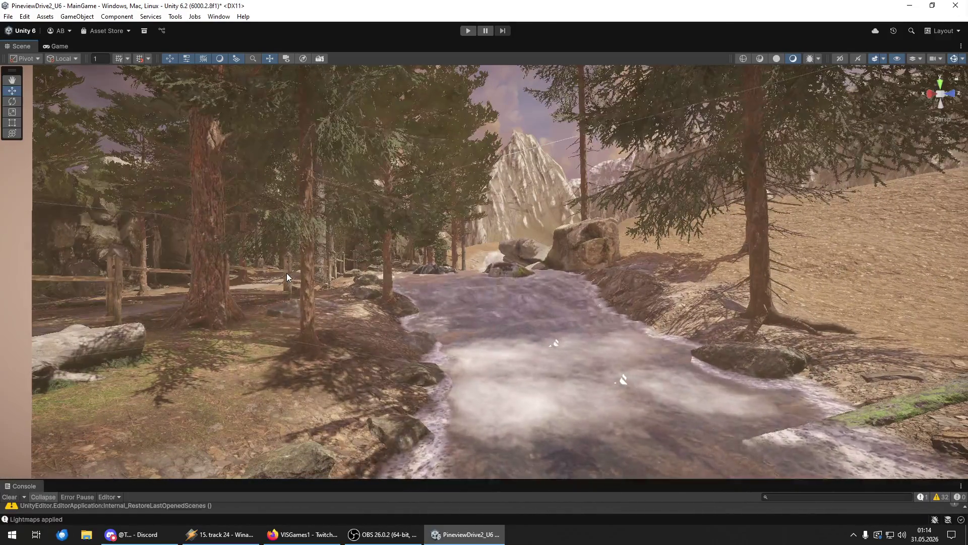
Step: Swing the view from the stream over the fenced path toward the lighthouse
mouse_move(286, 273)
left_mouse_down()
mouse_move(275, 304)
mouse_move(605, 310)
mouse_move(243, 315)
mouse_move(706, 316)
mouse_move(629, 513)
mouse_move(188, 336)
mouse_move(260, 400)
mouse_move(274, 398)
mouse_move(209, 314)
mouse_move(246, 303)
mouse_move(803, 328)
left_mouse_up()
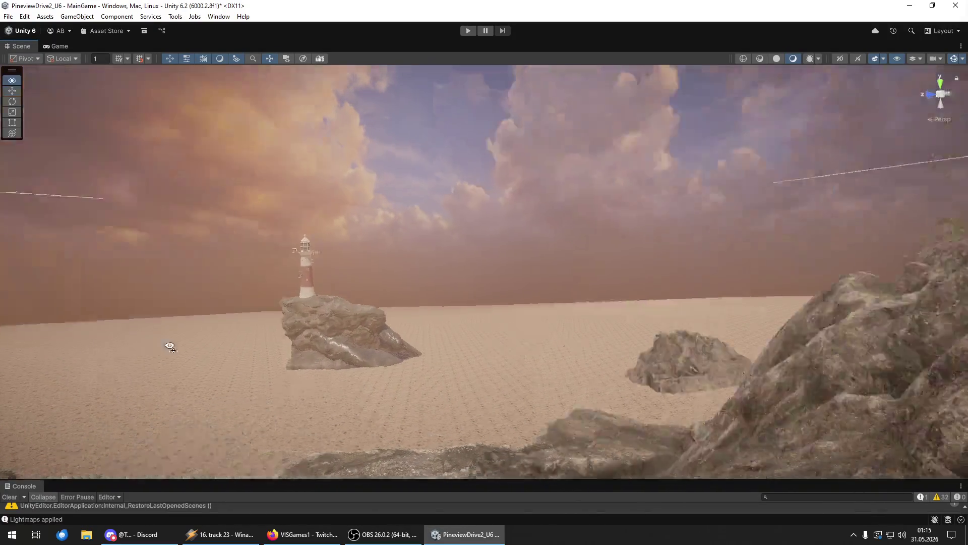
Step: Fly past the house along the rocky path, fence and shed to the river
key("w")
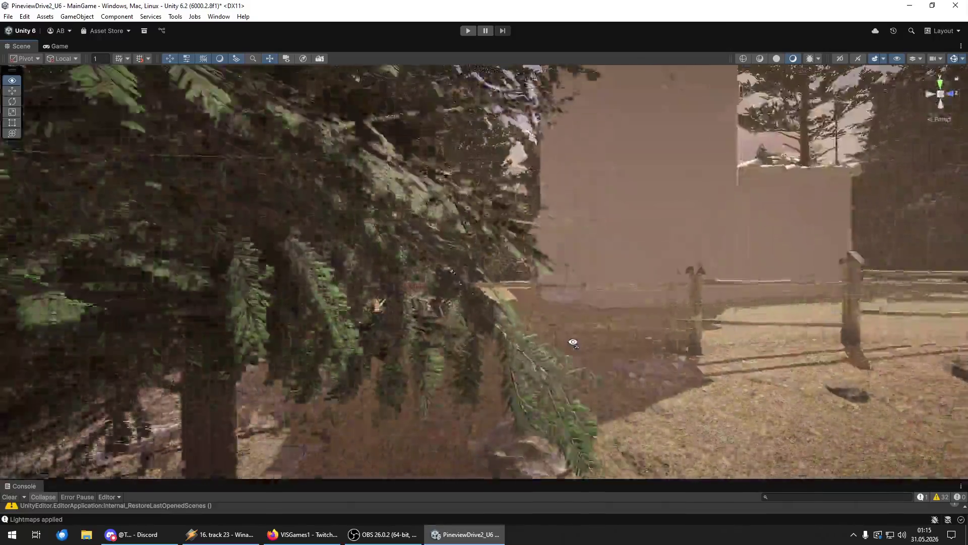
key("w")
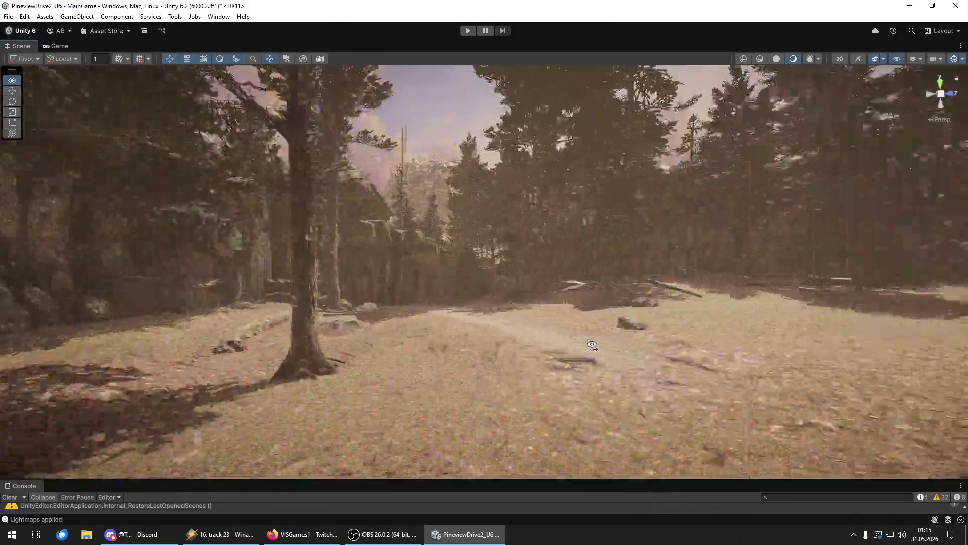
key("w")
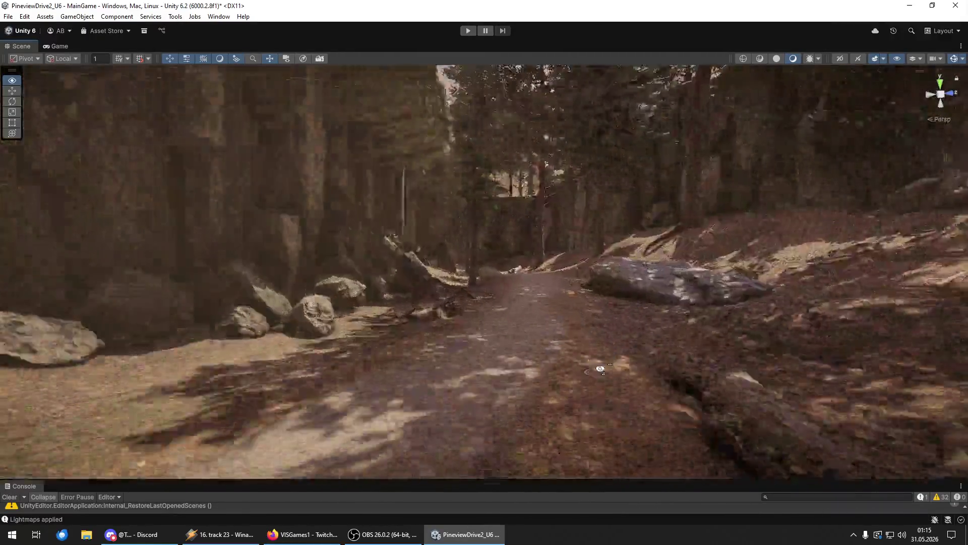
key("w")
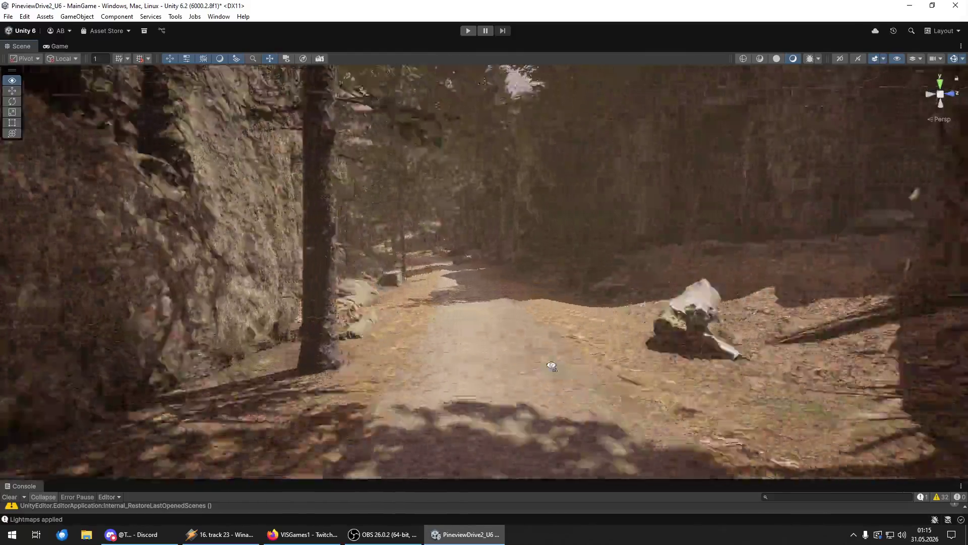
key("w")
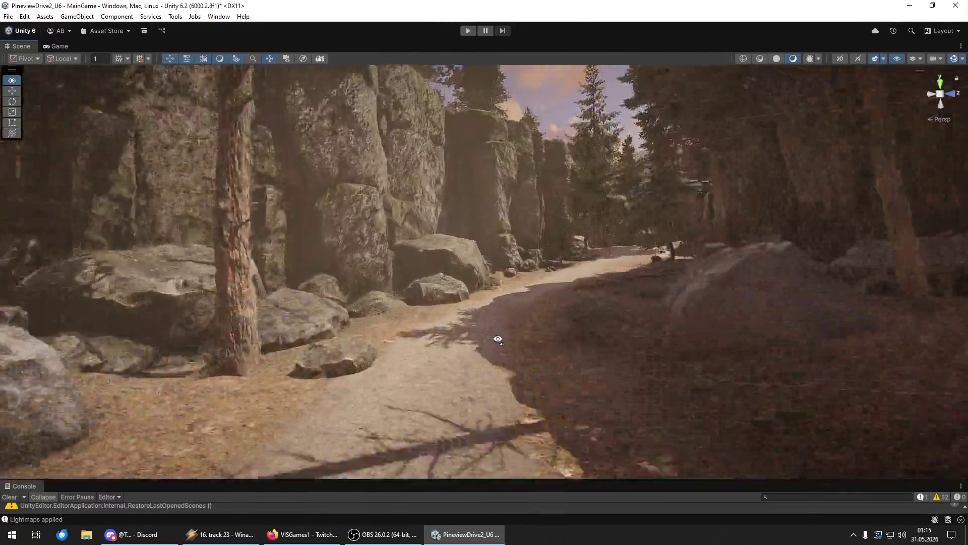
key("w")
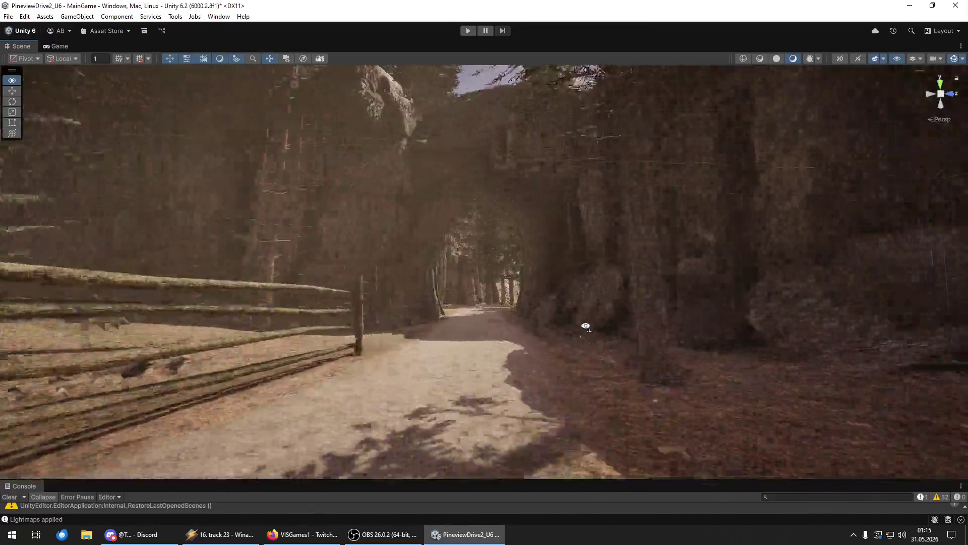
key("w")
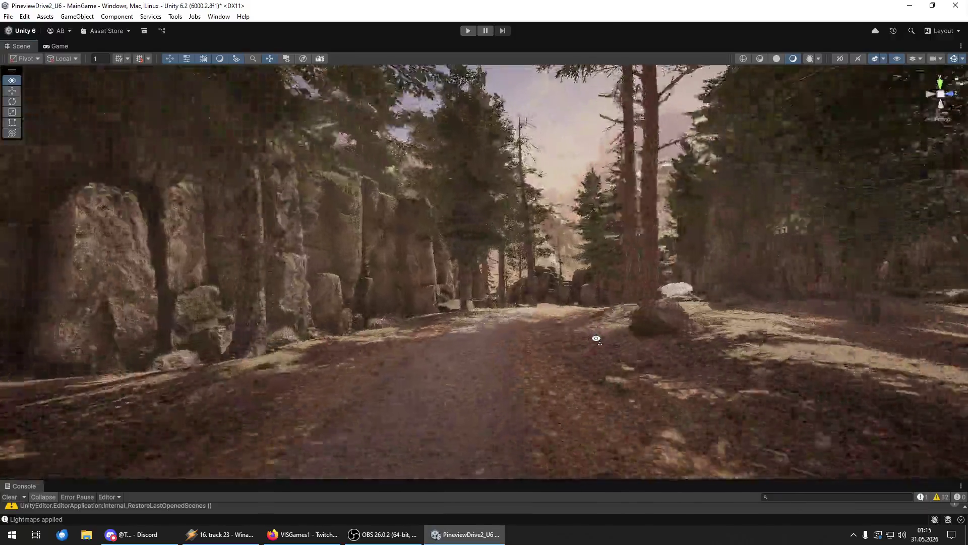
key("w")
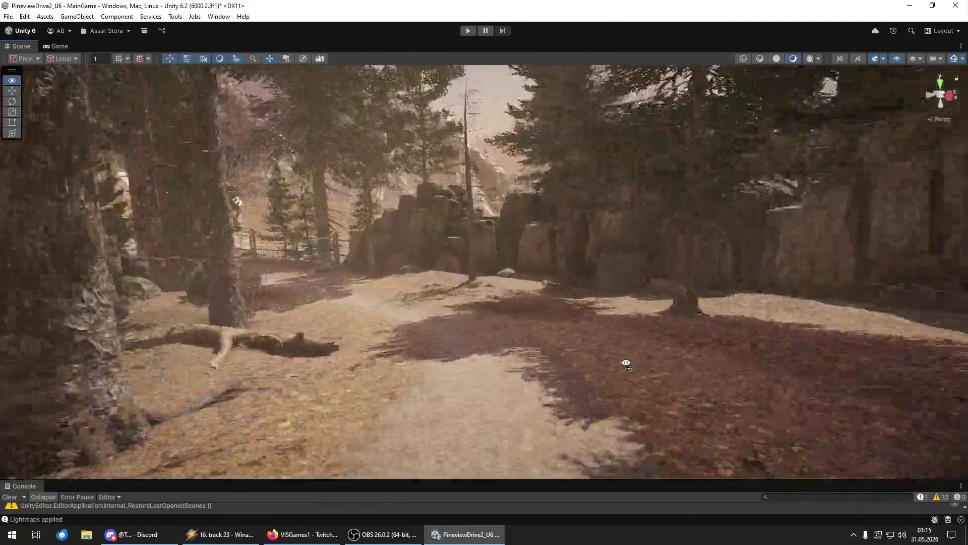
key("w")
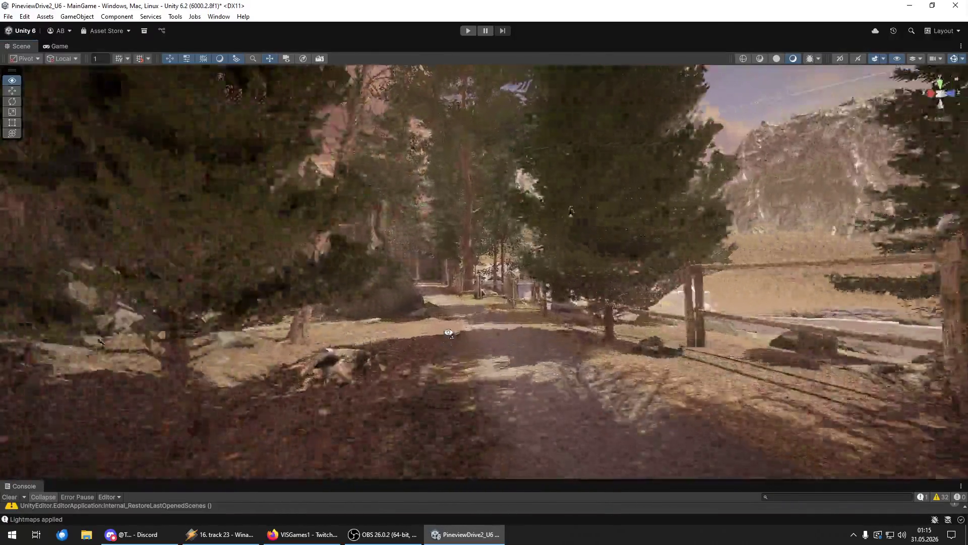
key("w")
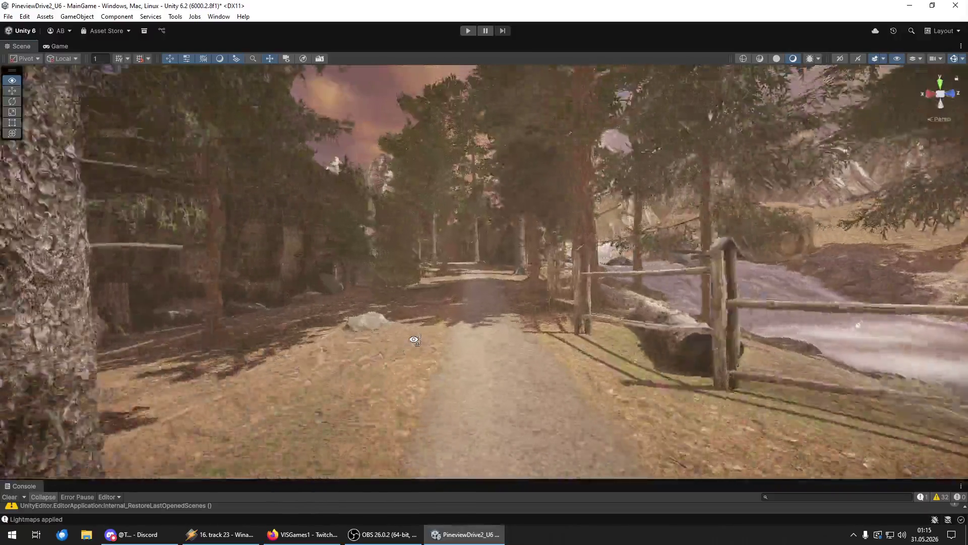
key("w")
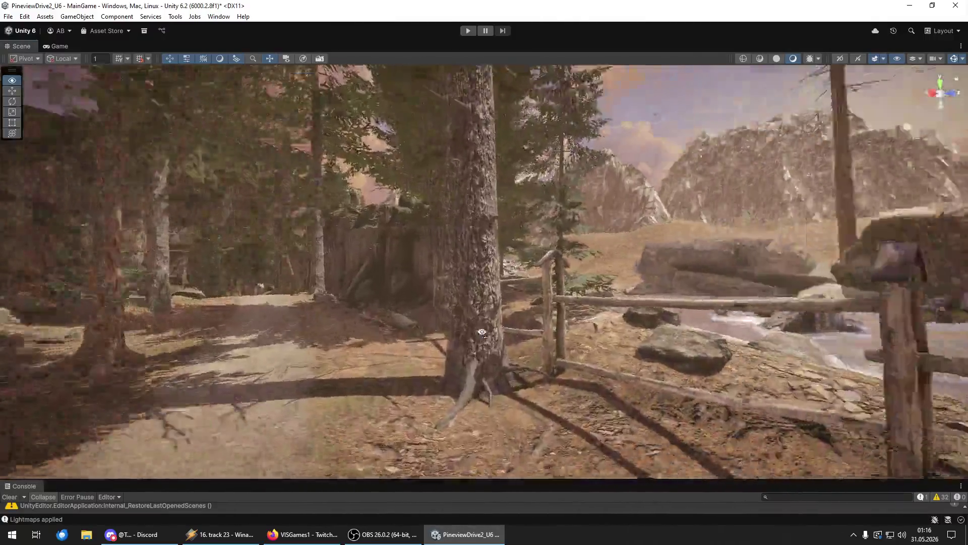
key("w")
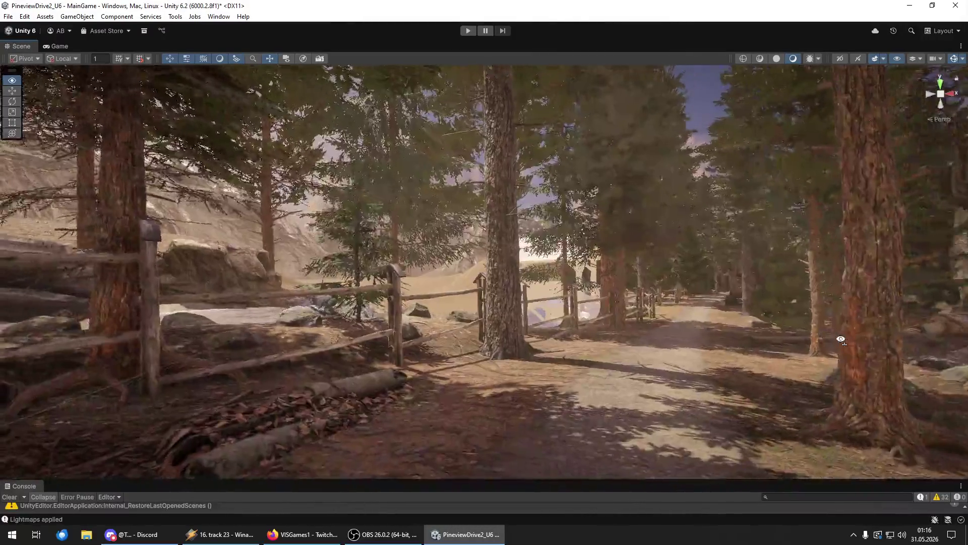
key("w")
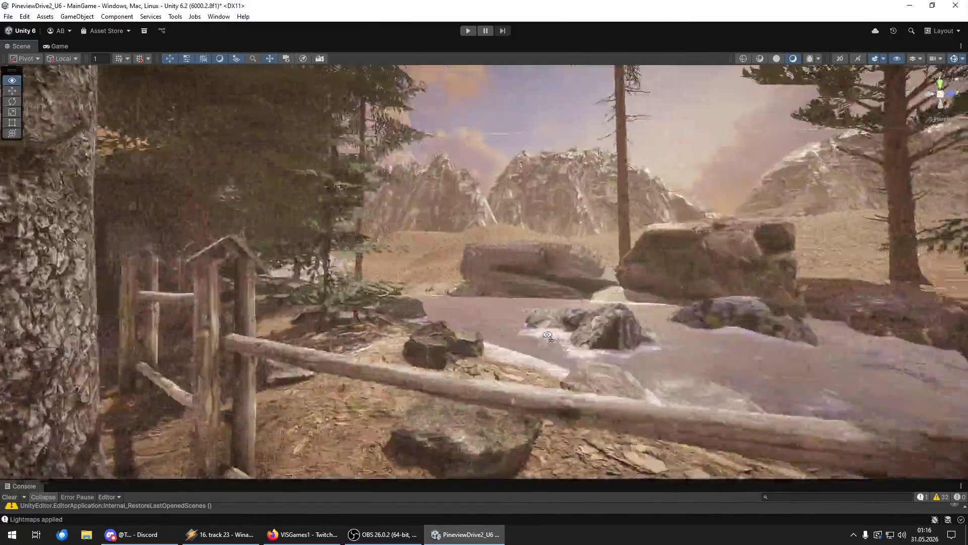
key("w")
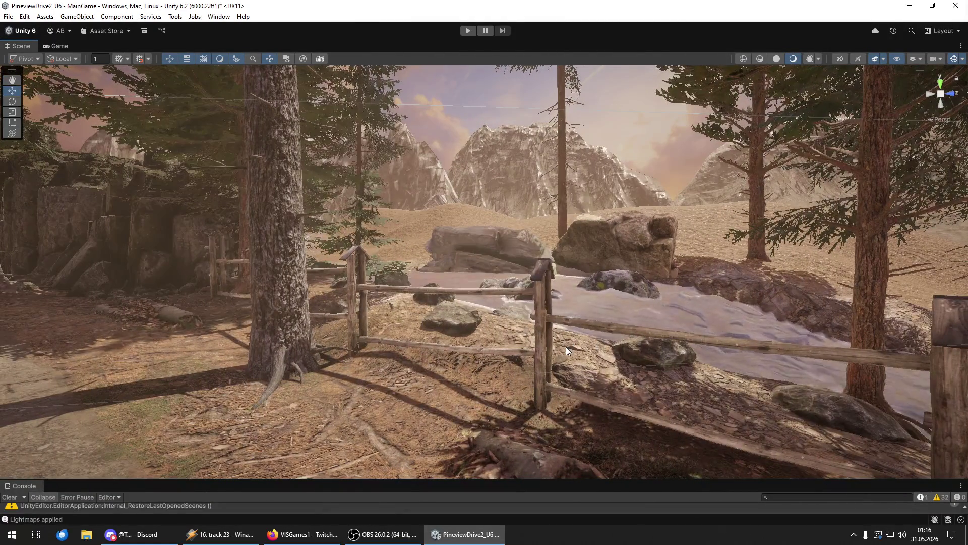
Step: Fly from the river along the forest path to the Pineview Drive stone gate
key("w")
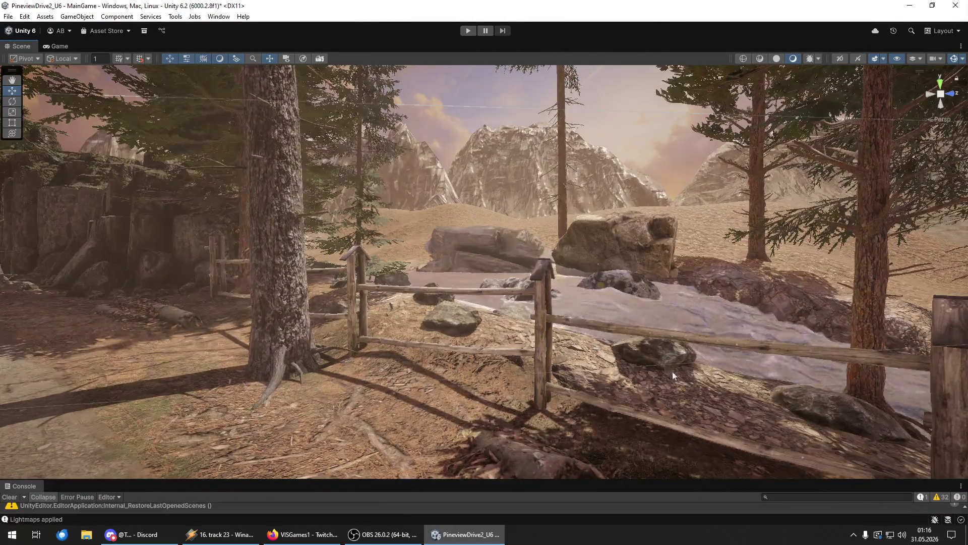
key("w")
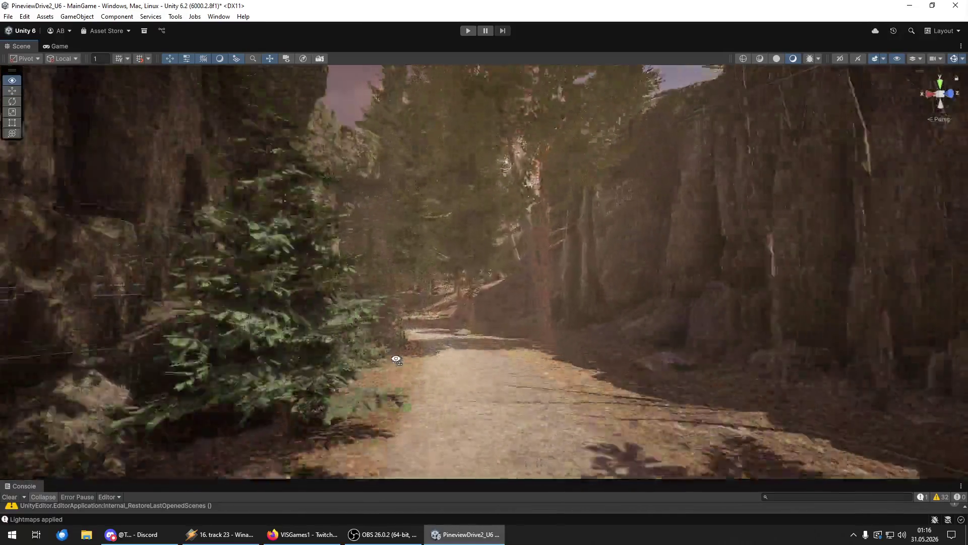
key("w")
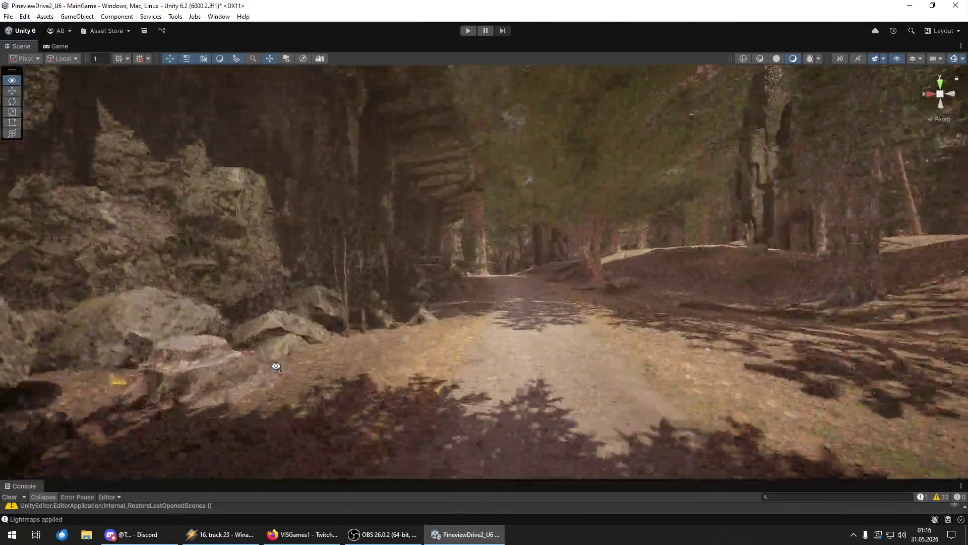
key("w")
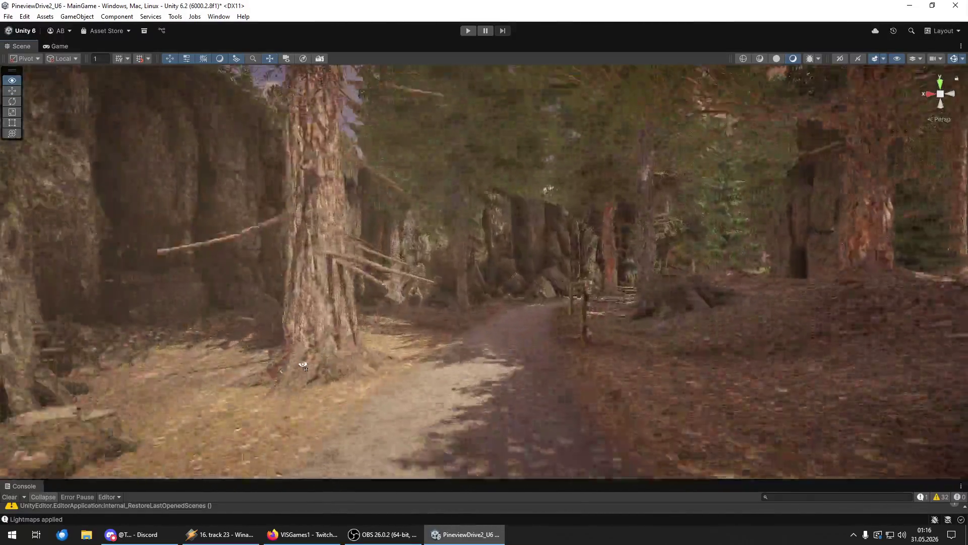
key("w")
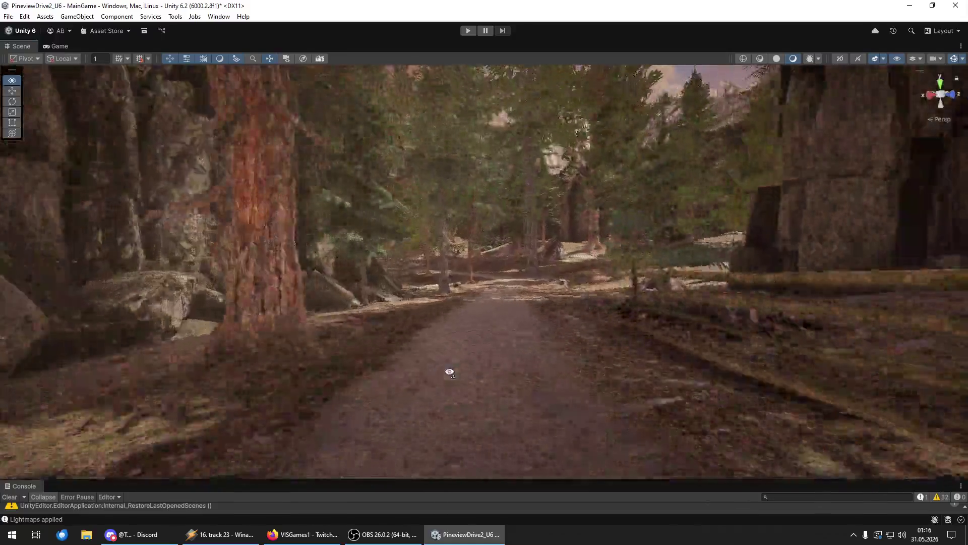
key("w")
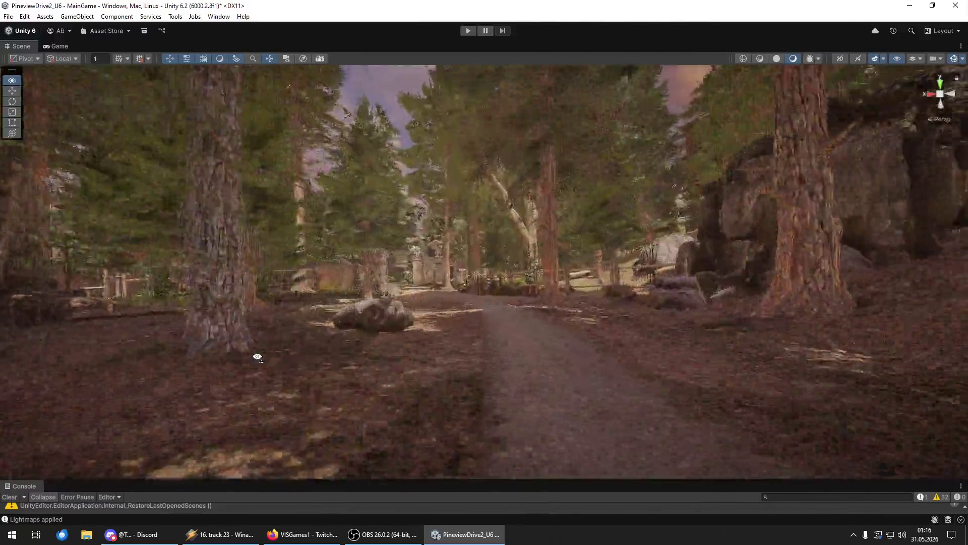
key("w")
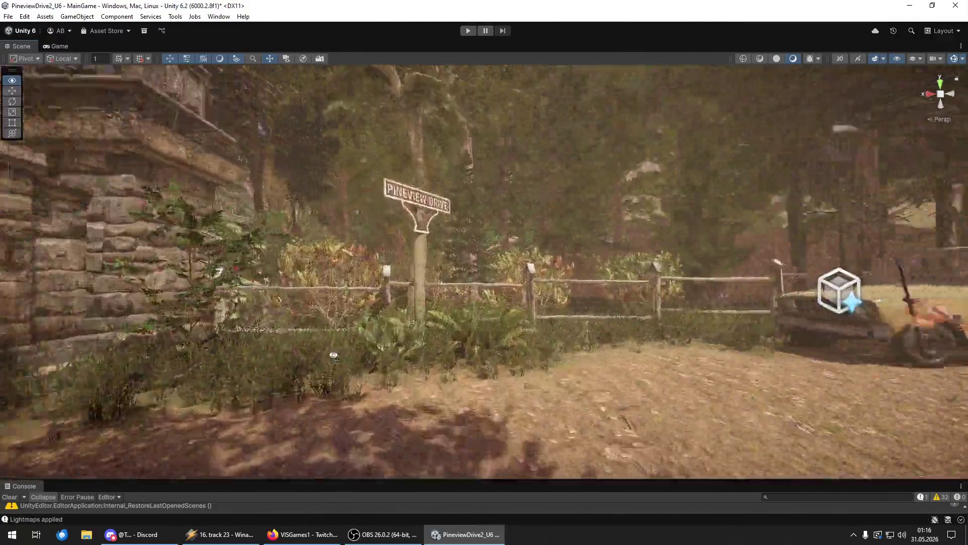
key("w")
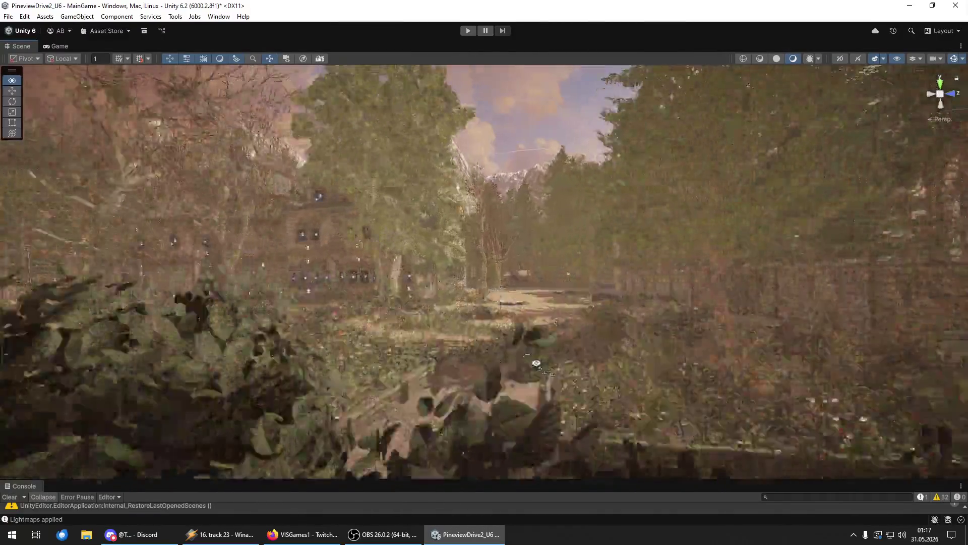
left_click_drag(536, 364, 708, 367)
left_click_drag(12, 359, 931, 371)
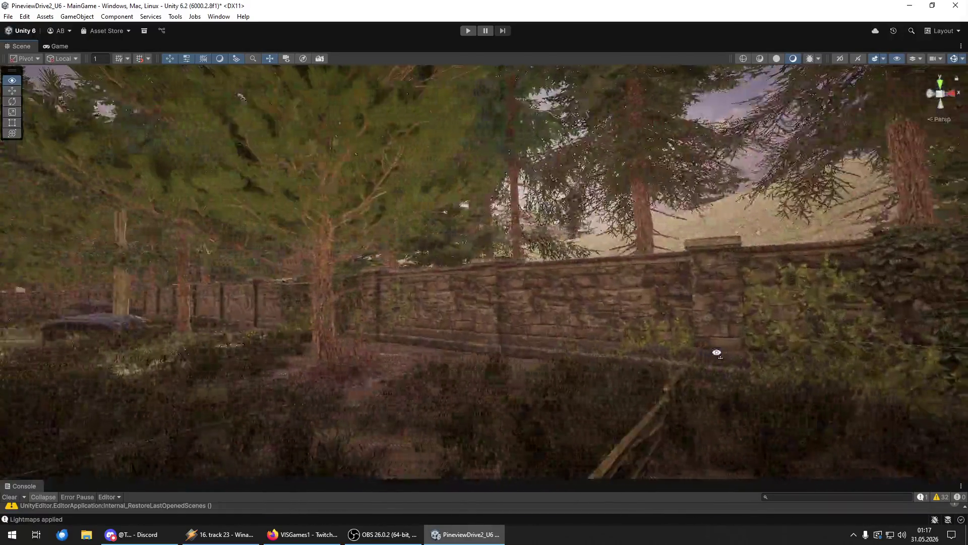
mouse_move(731, 350)
left_mouse_down()
mouse_move(922, 353)
mouse_move(844, 321)
left_mouse_up()
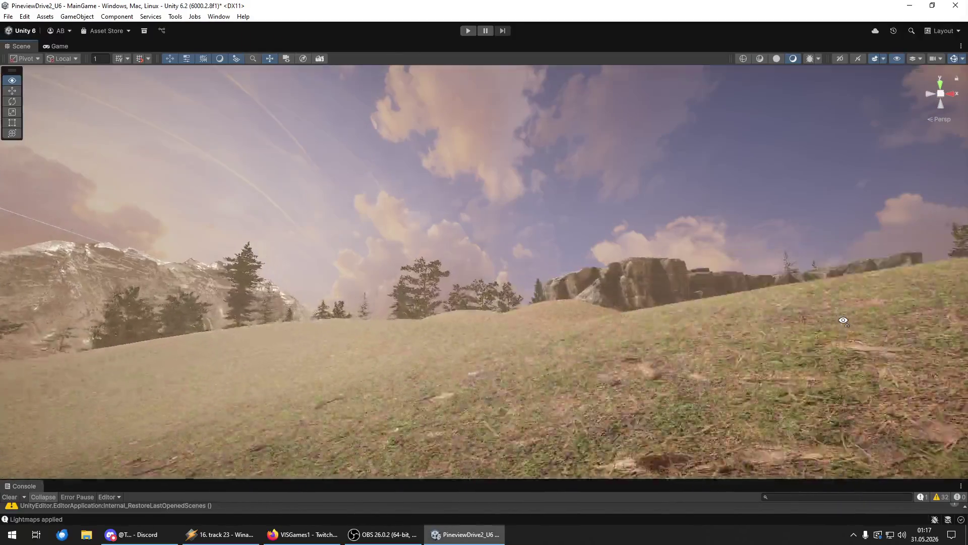
mouse_move(805, 350)
left_mouse_down()
mouse_move(739, 335)
mouse_move(24, 409)
left_mouse_up()
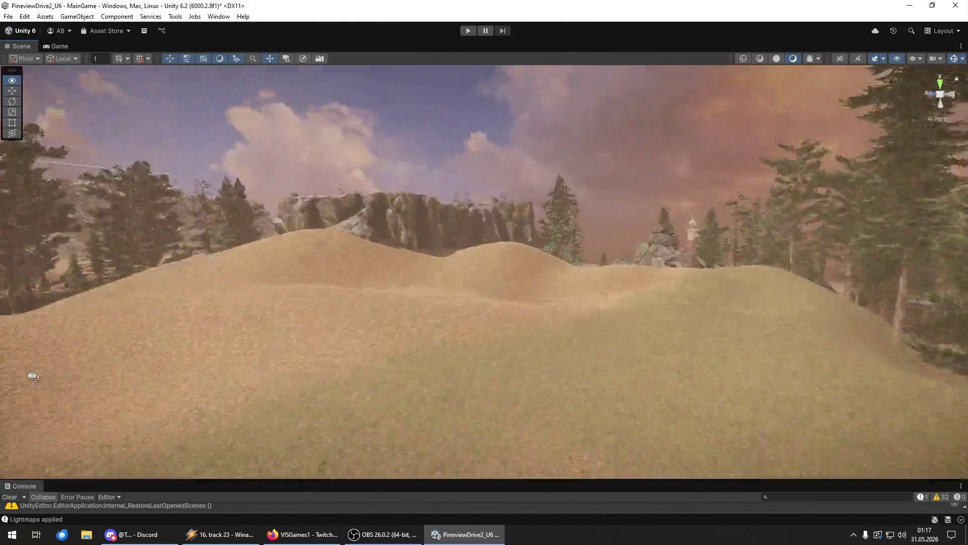
mouse_move(136, 456)
left_mouse_down()
mouse_move(222, 454)
mouse_move(291, 482)
mouse_move(303, 460)
mouse_move(857, 365)
mouse_move(792, 341)
mouse_move(892, 343)
mouse_move(794, 335)
mouse_move(899, 419)
left_mouse_up()
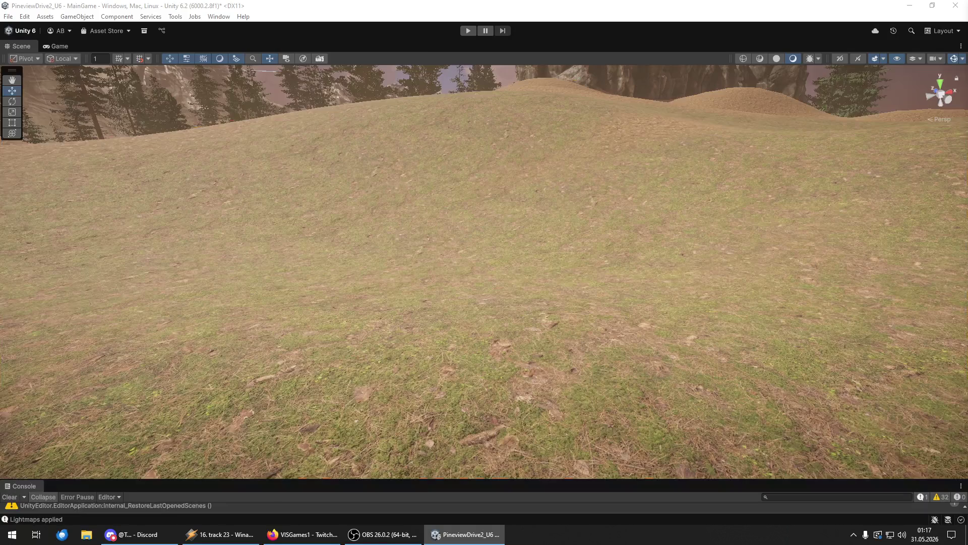
Step: Paint three dirt patches and a dirt strip up the grassy terrain slope
left_click(900, 420)
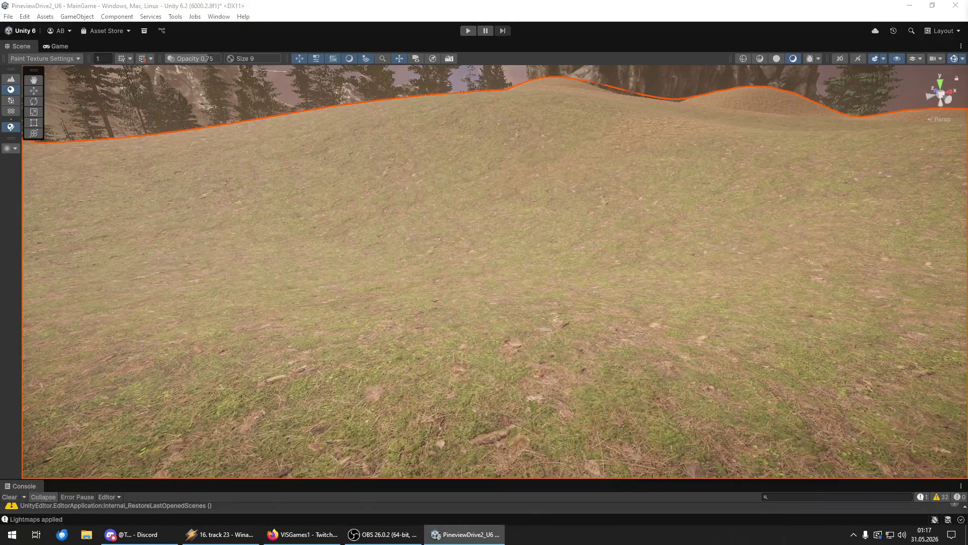
key("w")
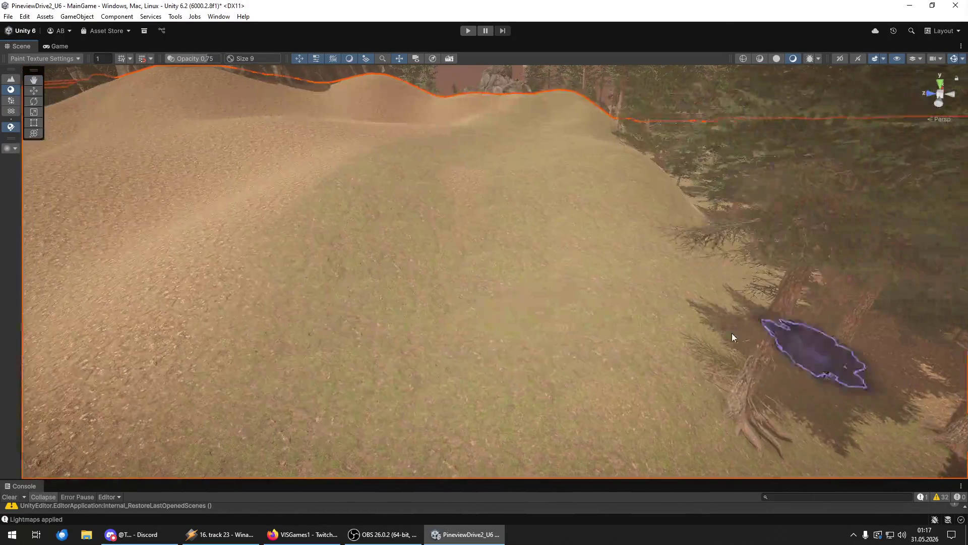
left_click(372, 365)
left_click(262, 303)
left_click(396, 216)
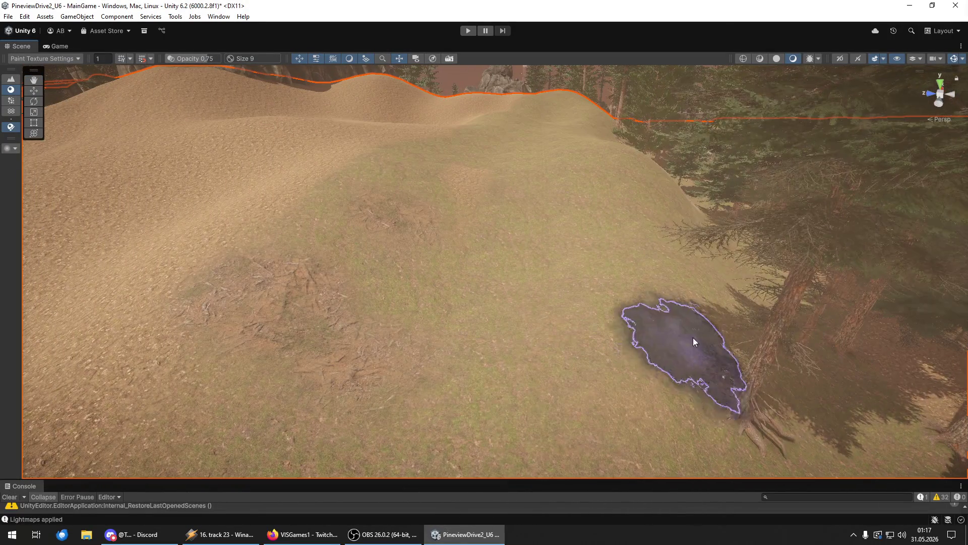
mouse_move(464, 364)
left_mouse_down()
mouse_move(497, 290)
mouse_move(517, 155)
mouse_move(519, 215)
mouse_move(707, 298)
mouse_move(720, 281)
mouse_move(236, 245)
mouse_move(547, 197)
left_mouse_up()
Step: Orbit the view through the forest and hillsides to the sunny rock ridge
mouse_move(390, 183)
left_mouse_down()
mouse_move(360, 124)
mouse_move(390, 192)
left_mouse_up()
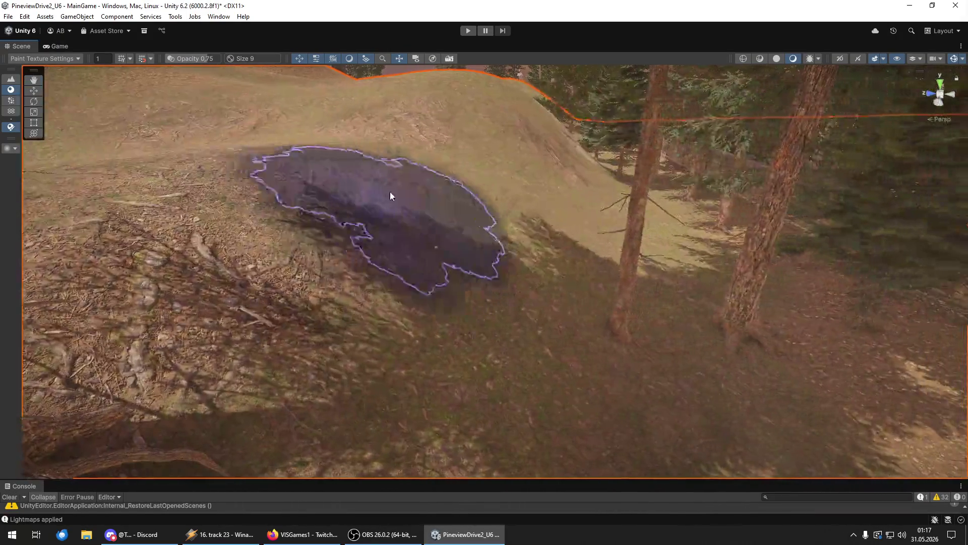
mouse_move(533, 193)
left_mouse_down()
mouse_move(632, 210)
mouse_move(527, 203)
mouse_move(685, 287)
left_mouse_up()
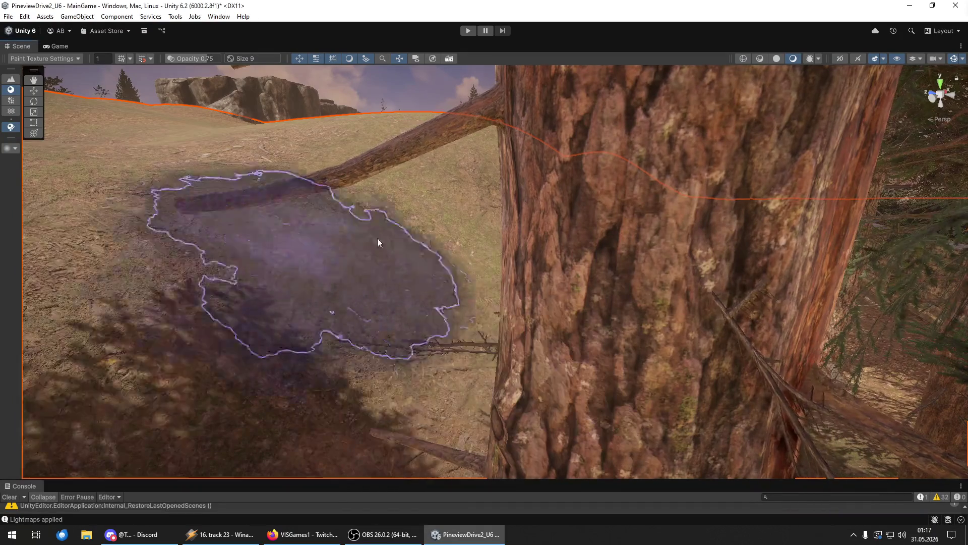
mouse_move(453, 186)
left_mouse_down()
mouse_move(420, 188)
mouse_move(473, 234)
left_mouse_up()
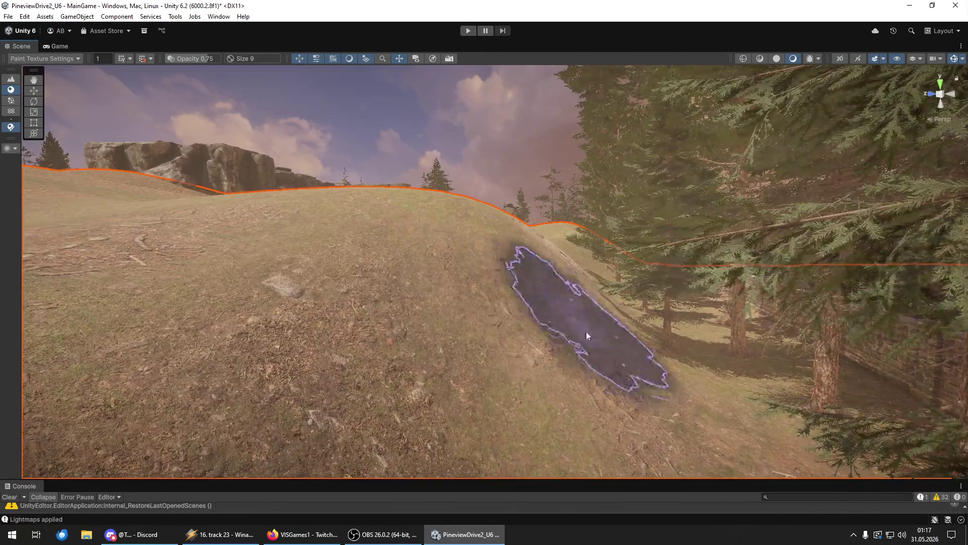
mouse_move(255, 222)
left_mouse_down()
mouse_move(377, 384)
mouse_move(314, 432)
mouse_move(374, 437)
mouse_move(460, 395)
left_mouse_up()
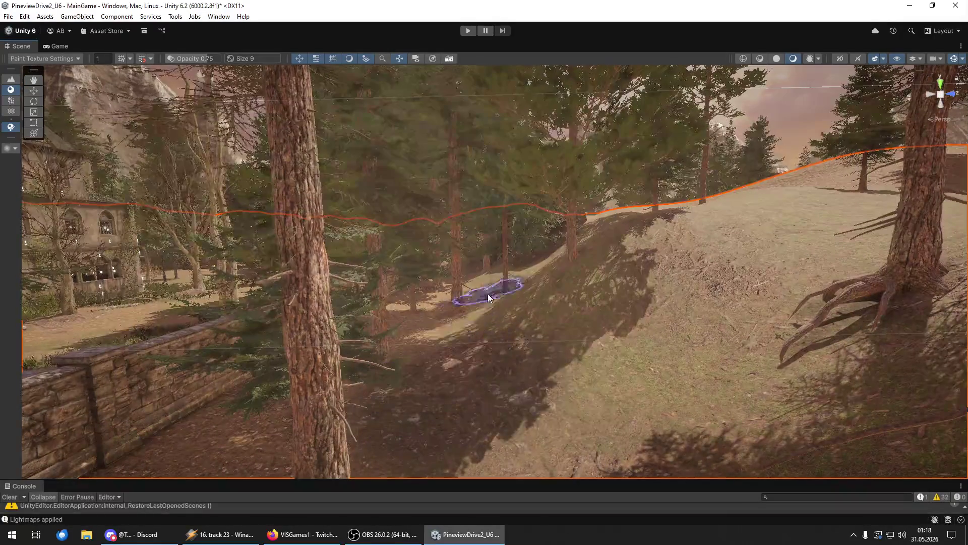
left_click_drag(517, 342, 655, 317)
mouse_move(740, 298)
left_mouse_down()
mouse_move(540, 389)
mouse_move(604, 384)
left_mouse_up()
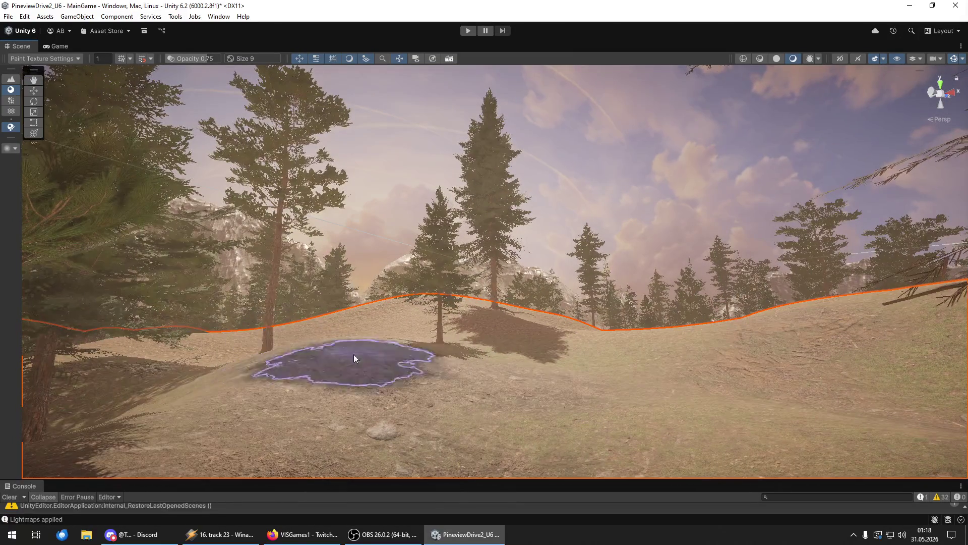
left_click_drag(543, 372, 454, 324)
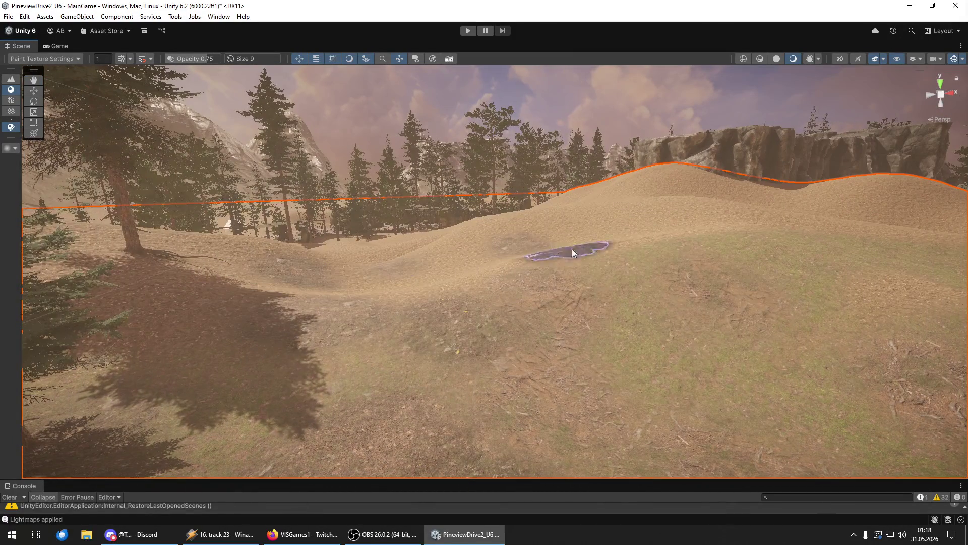
mouse_move(848, 272)
left_mouse_down()
mouse_move(750, 402)
mouse_move(873, 407)
mouse_move(855, 308)
mouse_move(770, 429)
mouse_move(757, 395)
left_mouse_up()
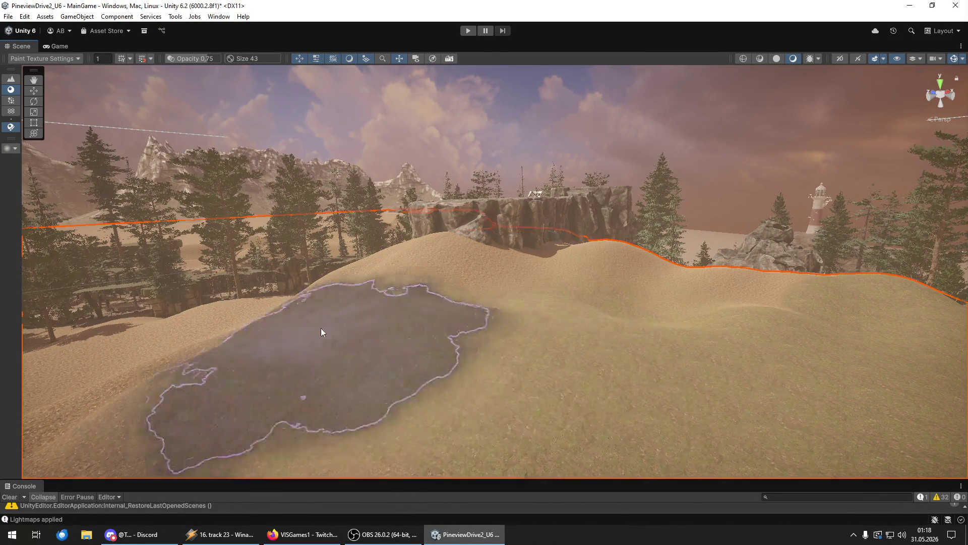
mouse_move(513, 280)
left_mouse_down()
mouse_move(309, 286)
mouse_move(231, 368)
mouse_move(381, 270)
mouse_move(268, 329)
mouse_move(389, 201)
left_mouse_up()
mouse_move(531, 192)
left_mouse_down()
mouse_move(495, 282)
mouse_move(739, 256)
mouse_move(510, 256)
left_mouse_up()
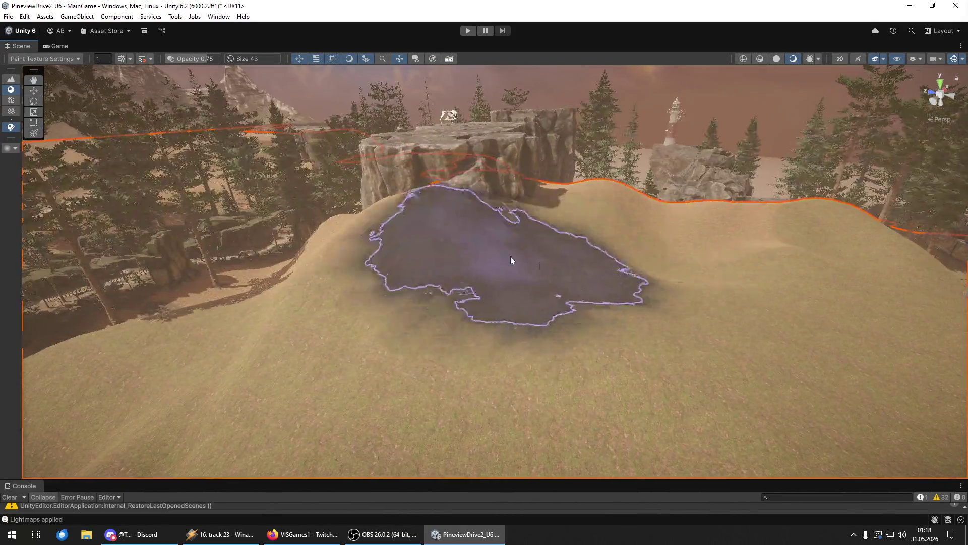
mouse_move(479, 303)
left_mouse_down()
mouse_move(837, 185)
mouse_move(300, 220)
mouse_move(294, 207)
mouse_move(212, 242)
mouse_move(221, 223)
mouse_move(253, 202)
mouse_move(339, 175)
mouse_move(180, 246)
mouse_move(82, 255)
mouse_move(203, 233)
left_mouse_up()
Step: Drop a rock cliff prefab near the open hillside and frame it
left_click(347, 223)
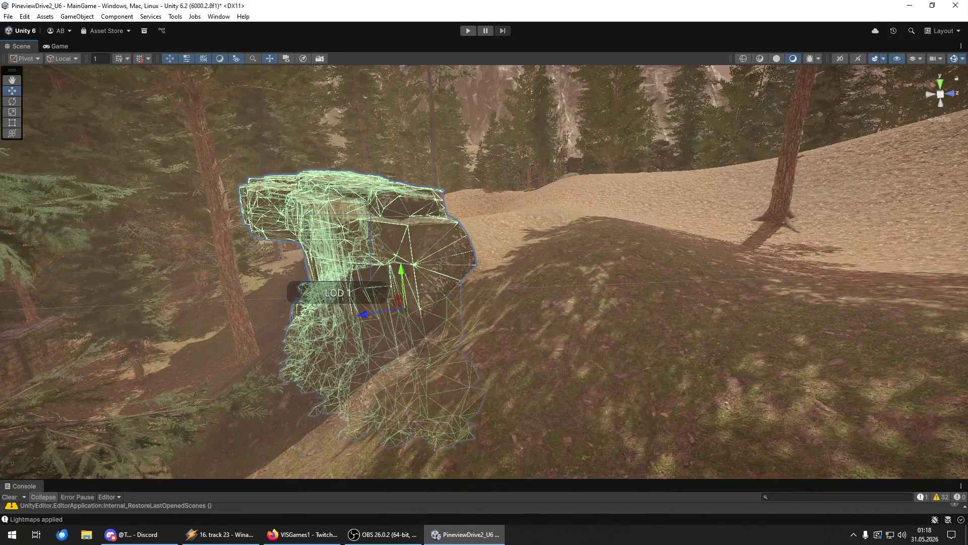
key("Escape")
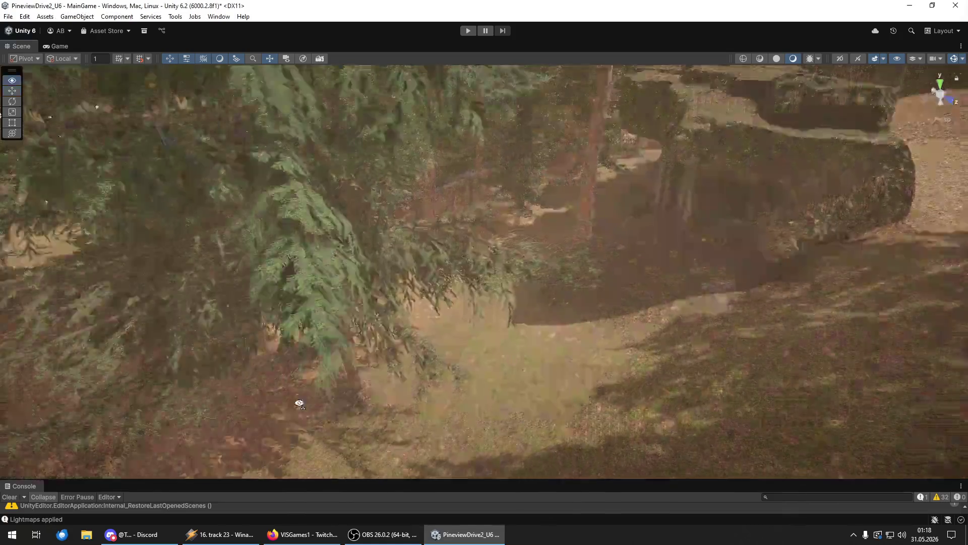
mouse_move(298, 400)
left_mouse_down()
mouse_move(359, 400)
mouse_move(558, 339)
left_mouse_up()
left_click_drag(860, 372, 386, 352)
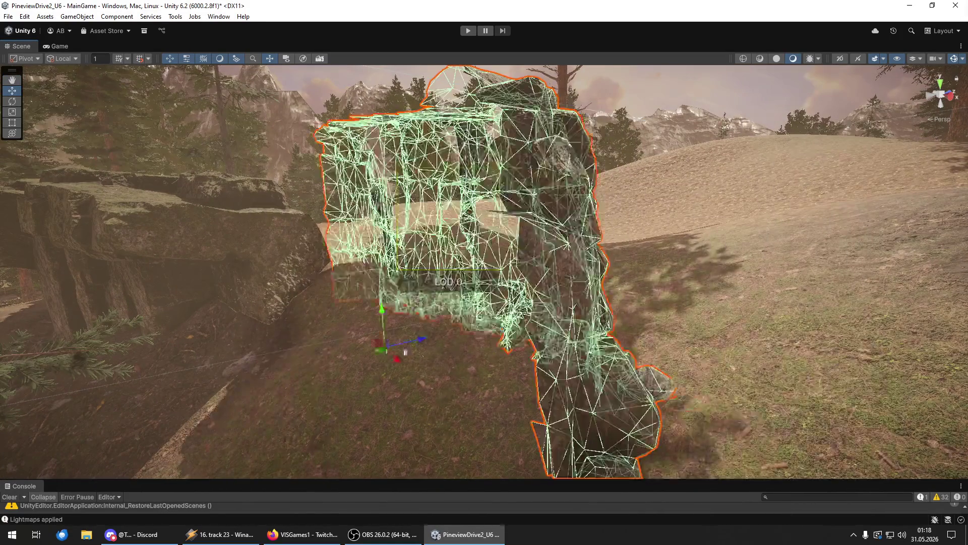
left_click_drag(451, 352, 329, 391)
key("f")
Step: Rotate the new rock cliff and raise it slightly into place
key("w")
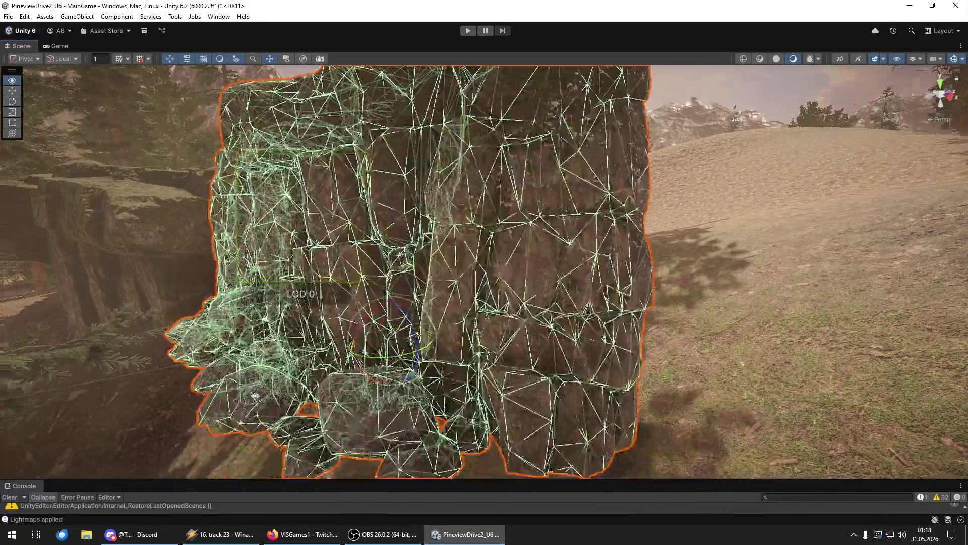
scroll(442, 257, "up", 5)
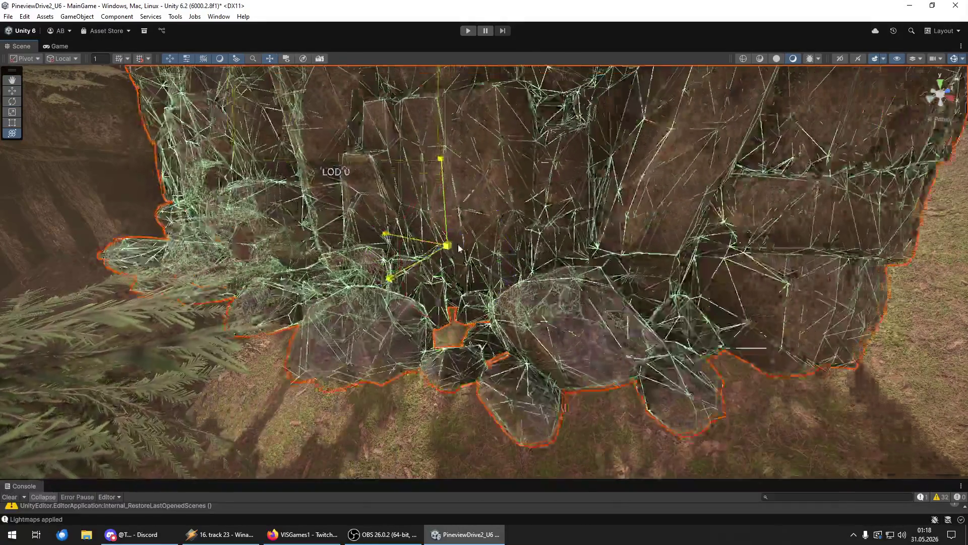
scroll(384, 305, "down", 5)
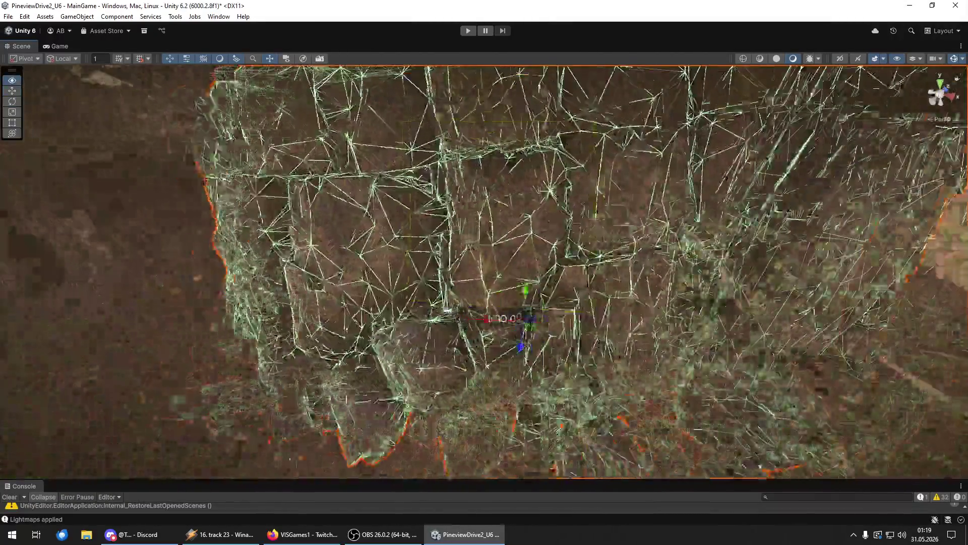
mouse_move(569, 334)
left_mouse_down()
mouse_move(529, 259)
mouse_move(530, 281)
mouse_move(810, 285)
left_mouse_up()
key("f")
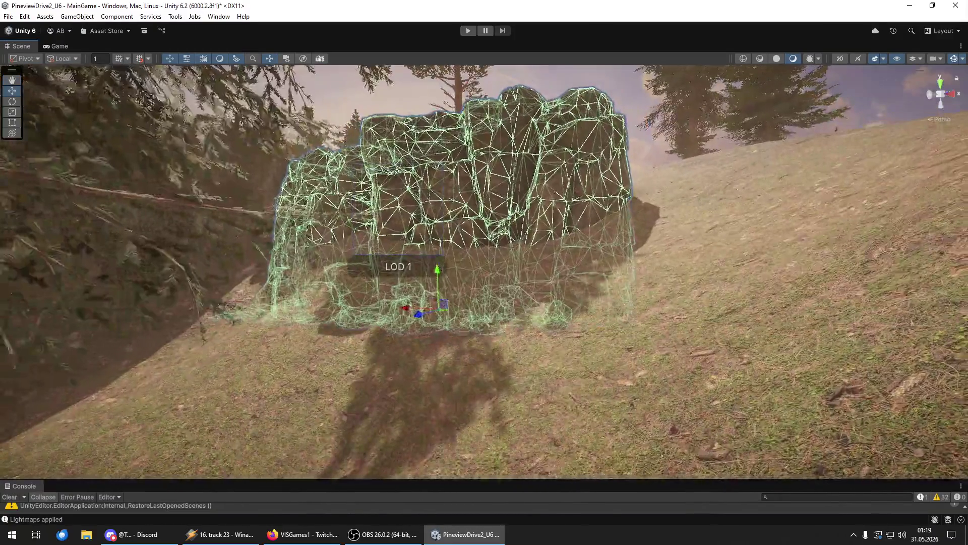
scroll(440, 309, "up", 5)
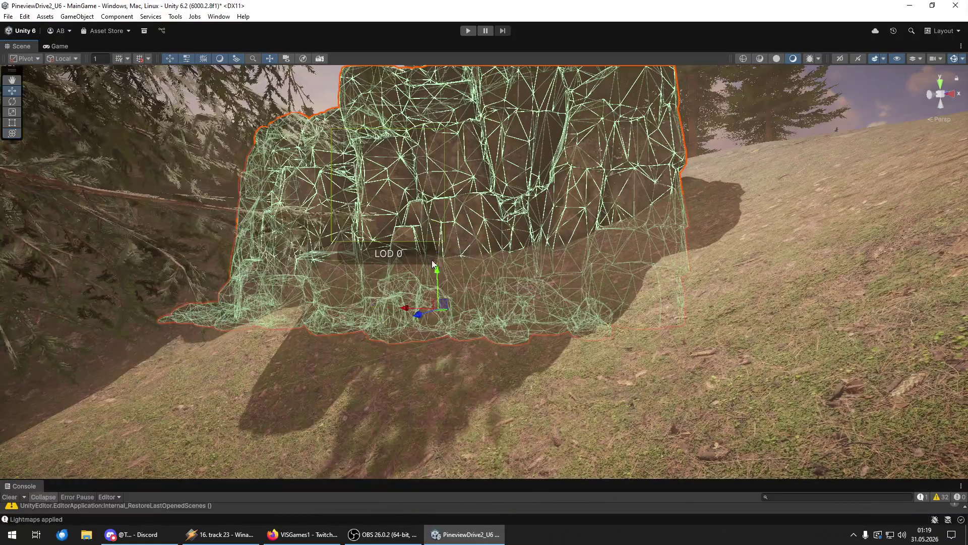
mouse_move(442, 273)
left_mouse_down()
mouse_move(425, 331)
mouse_move(459, 290)
left_mouse_up()
key("y")
mouse_move(444, 325)
left_mouse_down()
mouse_move(452, 323)
mouse_move(447, 283)
left_mouse_up()
key("w")
Step: Fly into the trees and turn back to view the placed rock cliff
right_click(448, 279)
key("w")
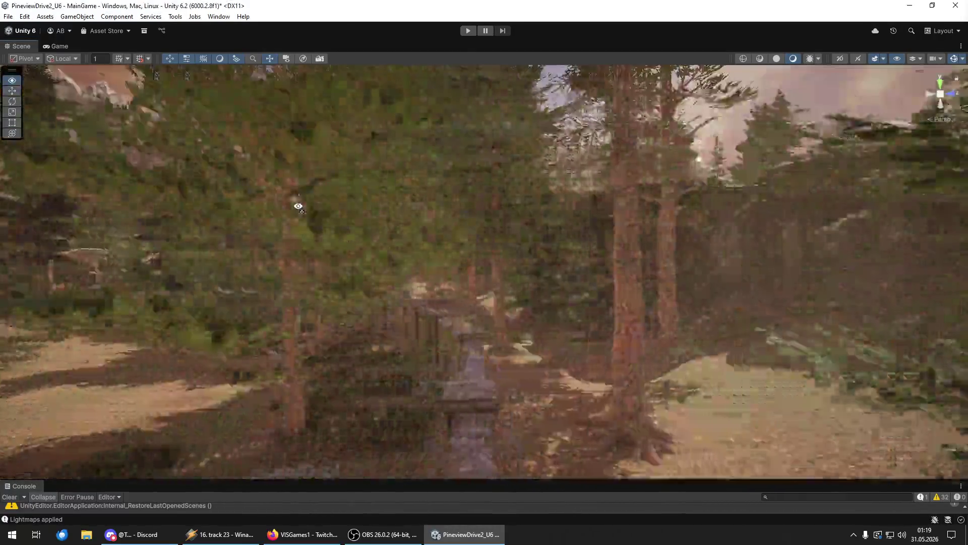
mouse_move(298, 206)
left_mouse_down()
mouse_move(381, 220)
mouse_move(586, 309)
mouse_move(593, 179)
mouse_move(579, 166)
left_mouse_up()
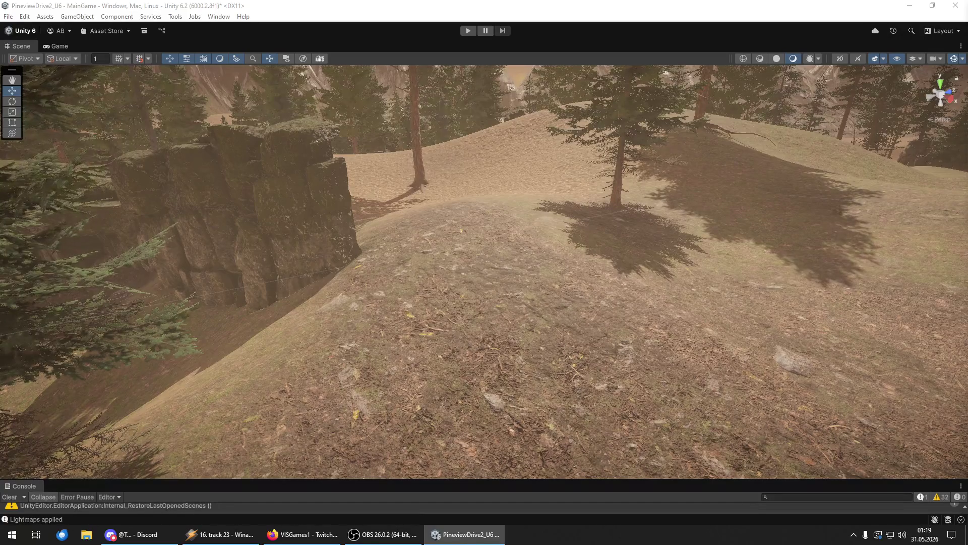
Step: Rotate the rock wall to a new orientation, then deselect it
left_click(444, 318)
key("e")
mouse_move(443, 318)
left_mouse_down()
mouse_move(439, 305)
mouse_move(421, 303)
mouse_move(486, 275)
mouse_move(424, 281)
mouse_move(507, 269)
left_mouse_up()
key("w")
scroll(507, 269, "up", 6)
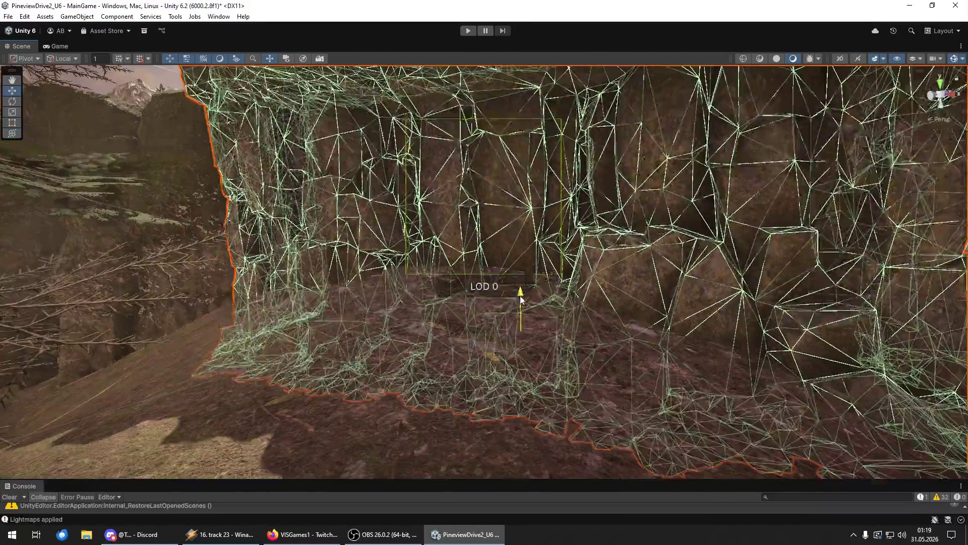
scroll(521, 299, "down", 4)
scroll(510, 327, "up", 2)
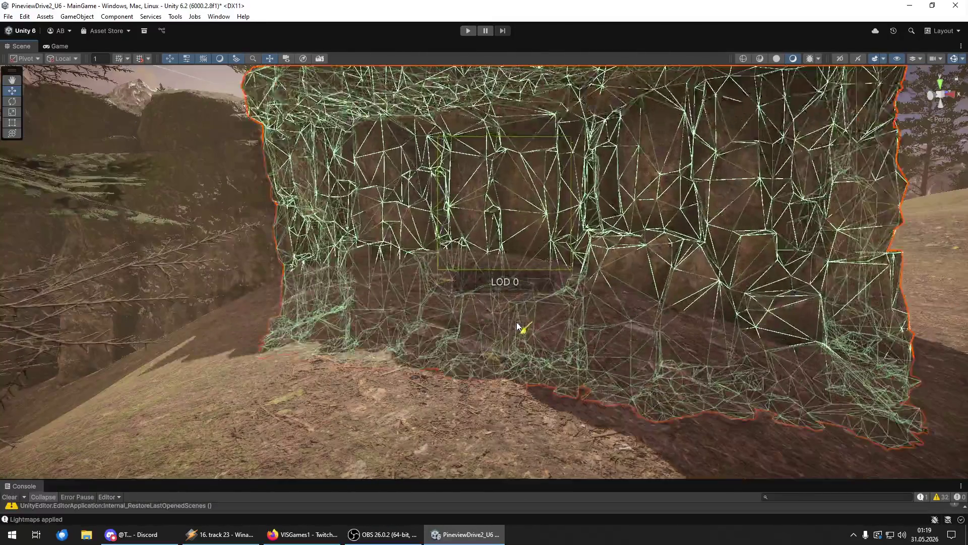
mouse_move(510, 327)
left_mouse_down()
mouse_move(573, 346)
mouse_move(564, 345)
left_mouse_up()
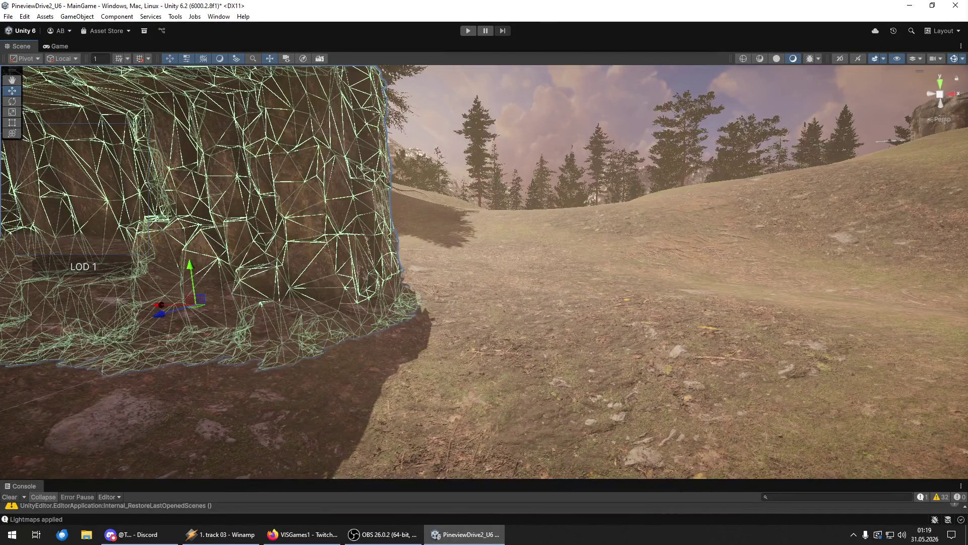
left_click(363, 167)
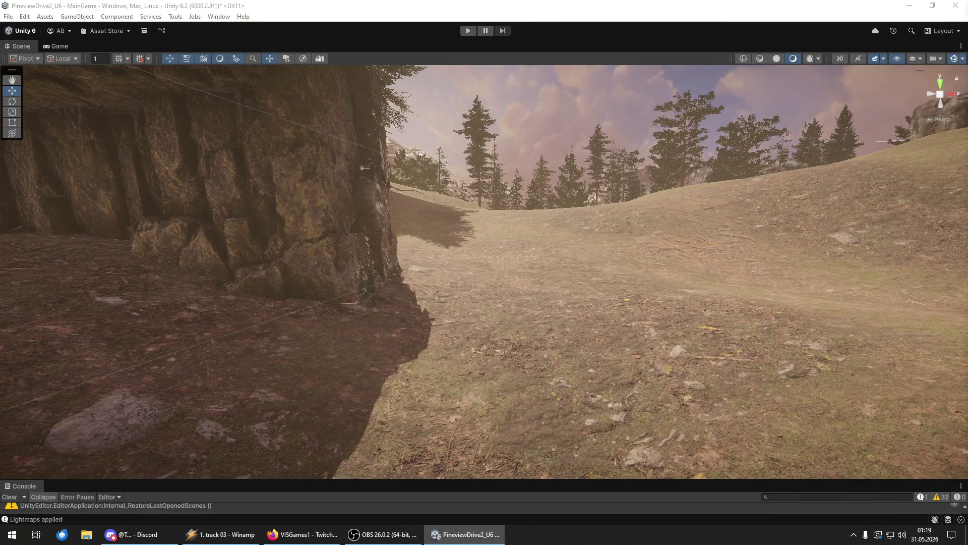
Step: Shift the rock wall along its vertical axis and rotate it to sit in the terrain
left_click(744, 339)
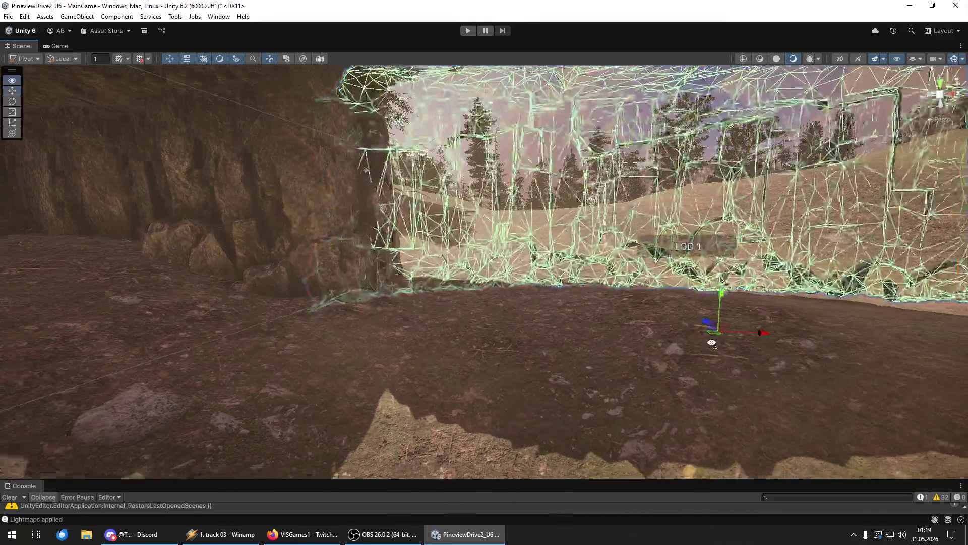
key("e")
scroll(656, 323, "up", 5)
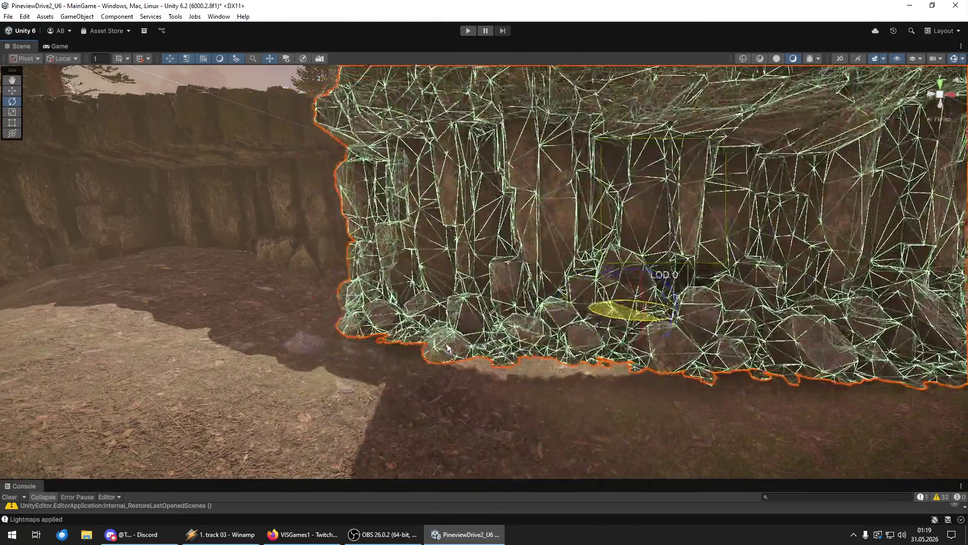
scroll(638, 324, "down", 5)
key("y")
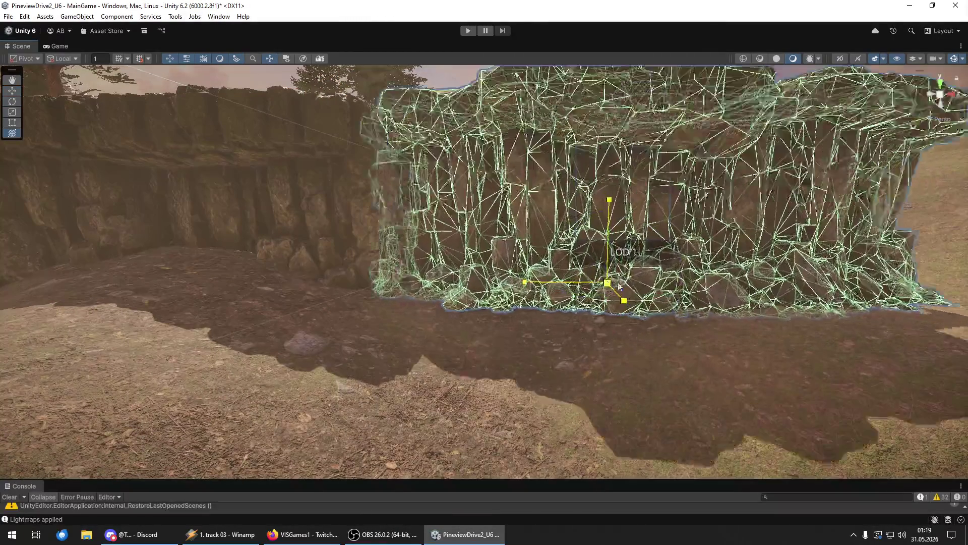
left_click_drag(620, 287, 609, 254)
key("e")
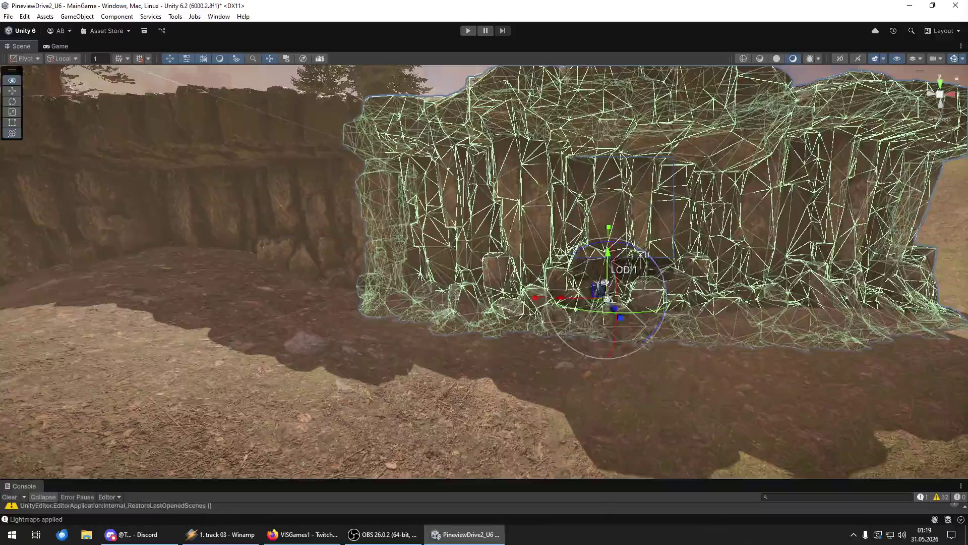
mouse_move(600, 348)
left_mouse_down()
mouse_move(580, 356)
mouse_move(632, 379)
left_mouse_up()
key("w")
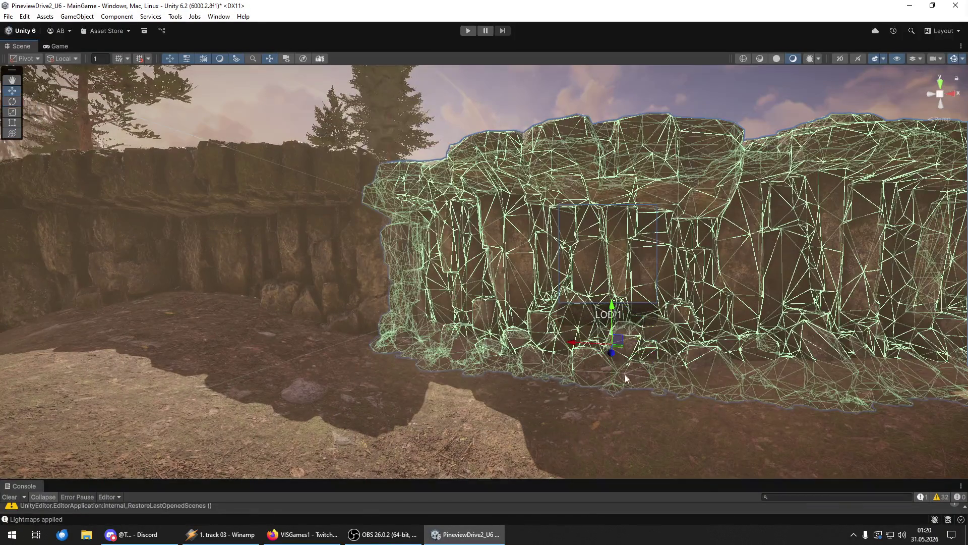
mouse_move(621, 343)
left_mouse_down()
mouse_move(721, 372)
mouse_move(627, 364)
left_mouse_up()
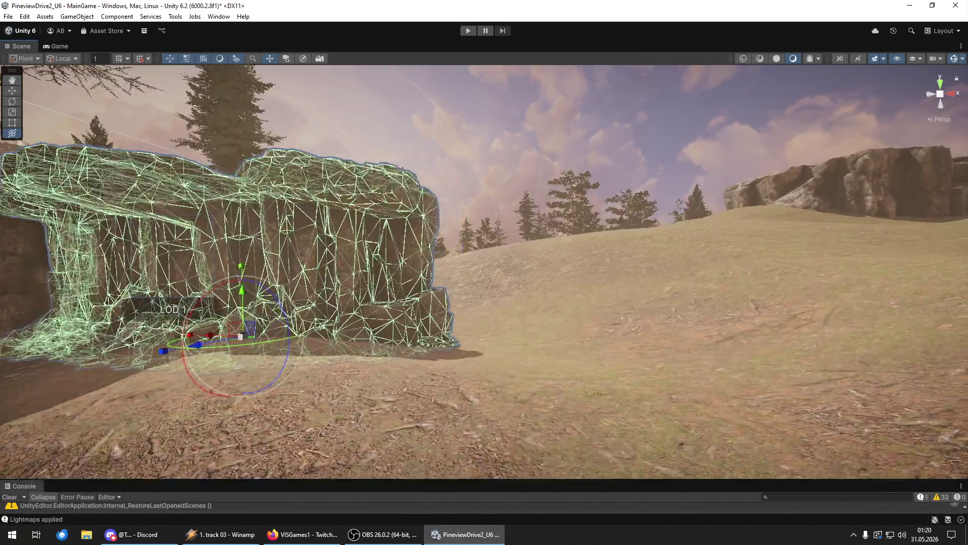
key("Escape")
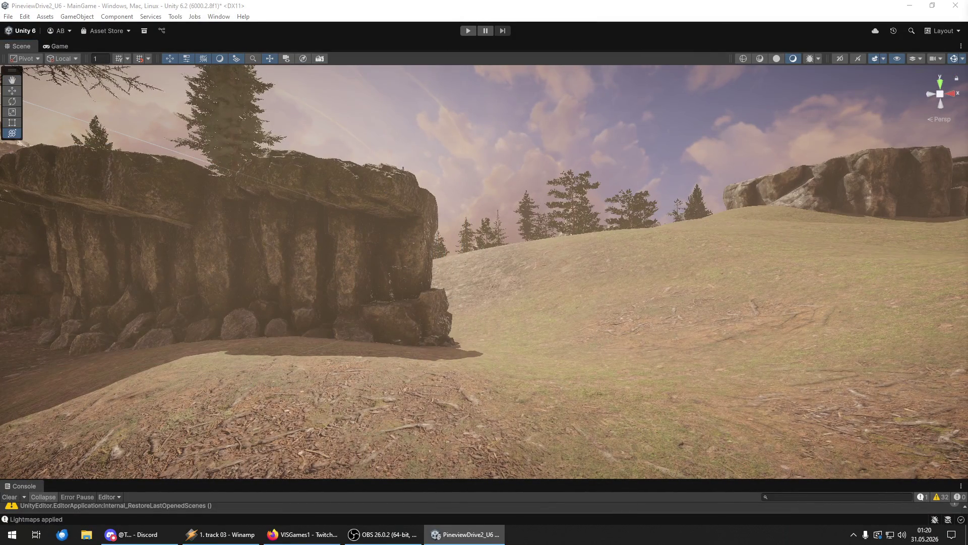
Step: Place another rock wall piece in the field and rotate it
mouse_move(605, 353)
left_mouse_down()
mouse_move(600, 344)
mouse_move(601, 362)
mouse_move(623, 370)
mouse_move(721, 385)
left_mouse_up()
scroll(721, 385, "up", 3)
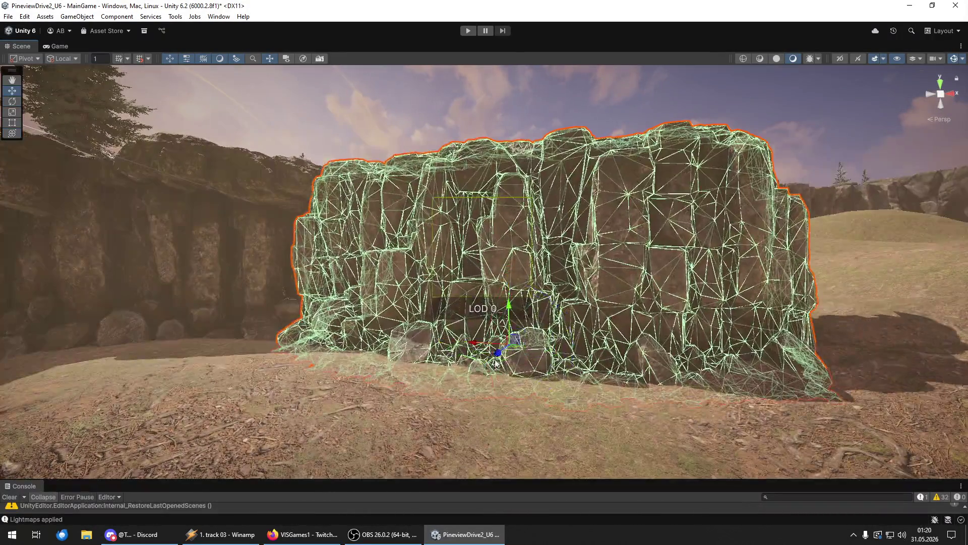
key("y")
mouse_move(496, 363)
left_mouse_down()
mouse_move(526, 366)
mouse_move(523, 357)
mouse_move(158, 408)
mouse_move(462, 338)
mouse_move(406, 335)
mouse_move(413, 323)
mouse_move(384, 343)
left_mouse_up()
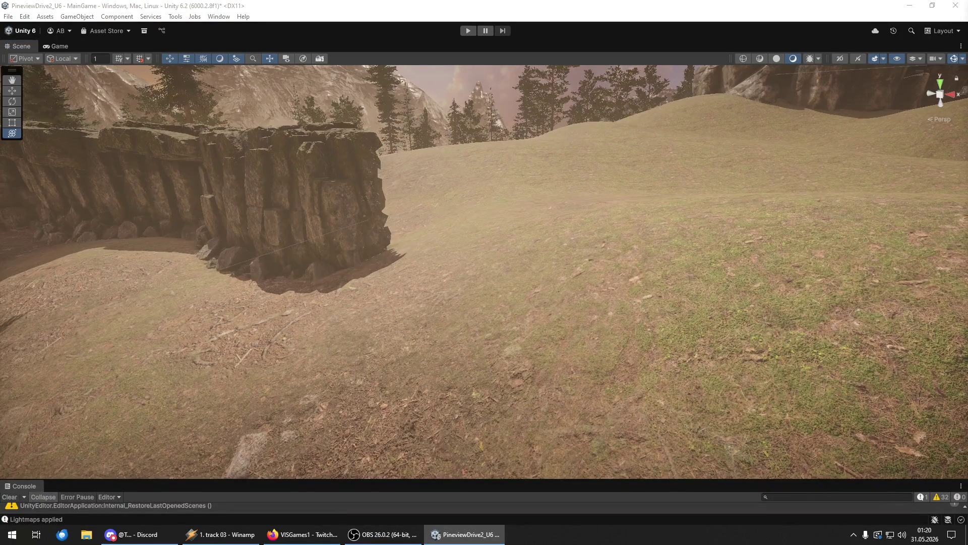
mouse_move(757, 385)
left_mouse_down()
mouse_move(563, 361)
mouse_move(561, 395)
mouse_move(661, 375)
left_mouse_up()
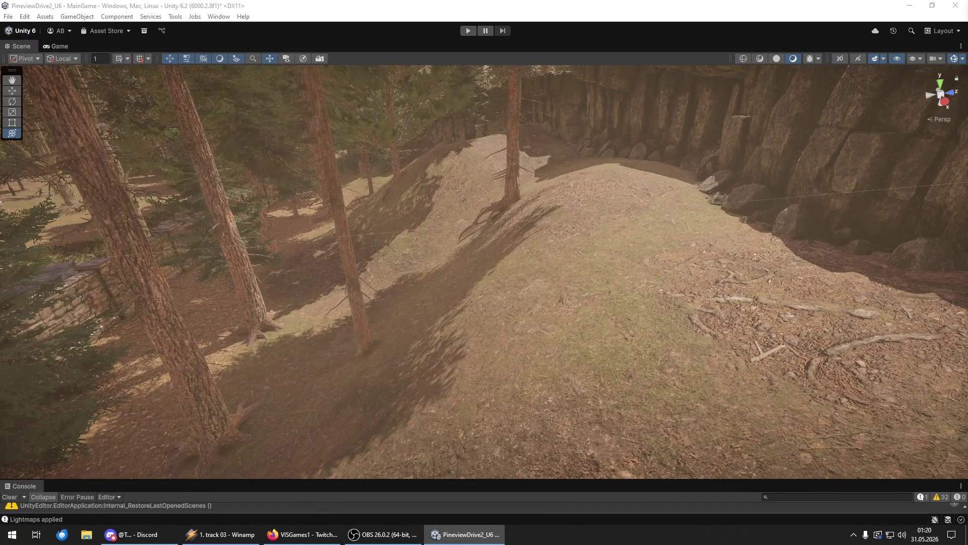
key("w")
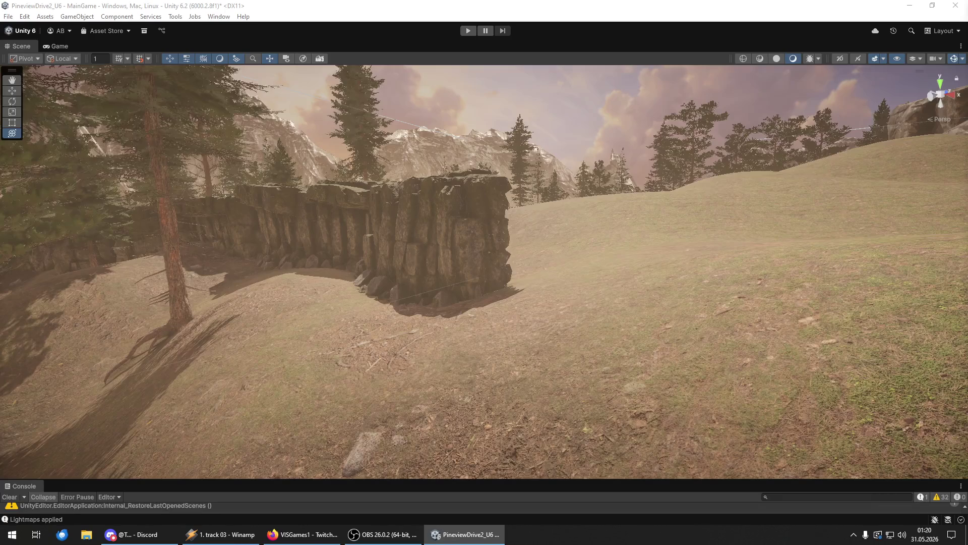
Step: Drop a further rock piece beside the wall and undo its last rotation
mouse_move(967, 328)
left_mouse_down()
mouse_move(678, 323)
mouse_move(612, 302)
mouse_move(593, 309)
mouse_move(609, 314)
mouse_move(616, 220)
mouse_move(616, 267)
mouse_move(644, 297)
mouse_move(642, 323)
mouse_move(791, 361)
mouse_move(776, 359)
left_mouse_up()
key("e")
key("w")
key("y")
key("e")
key("y")
key("ctrl+z")
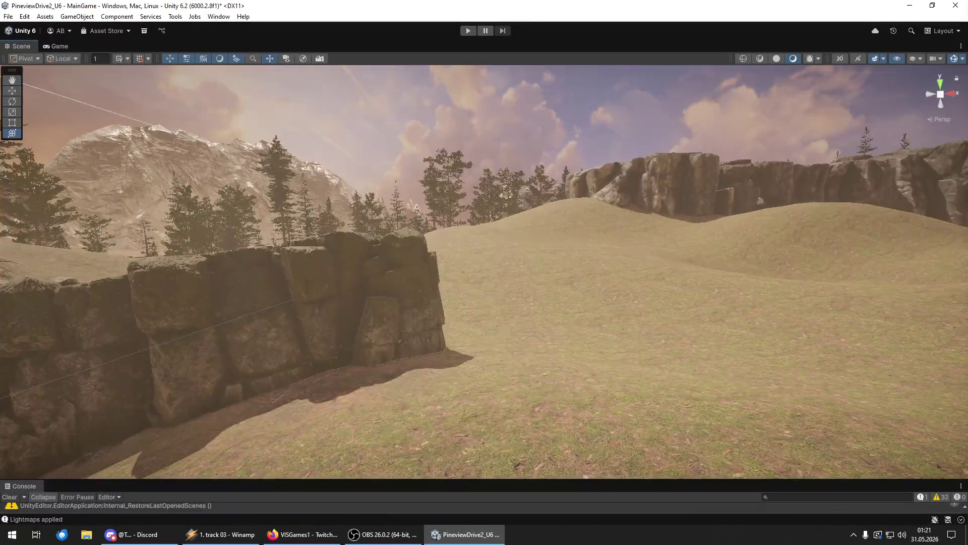
Step: Drop a rock formation into the field, rotate it and lower it into the ground
mouse_move(967, 368)
left_mouse_down()
mouse_move(621, 361)
mouse_move(600, 373)
mouse_move(616, 358)
left_mouse_up()
key("e")
key("y")
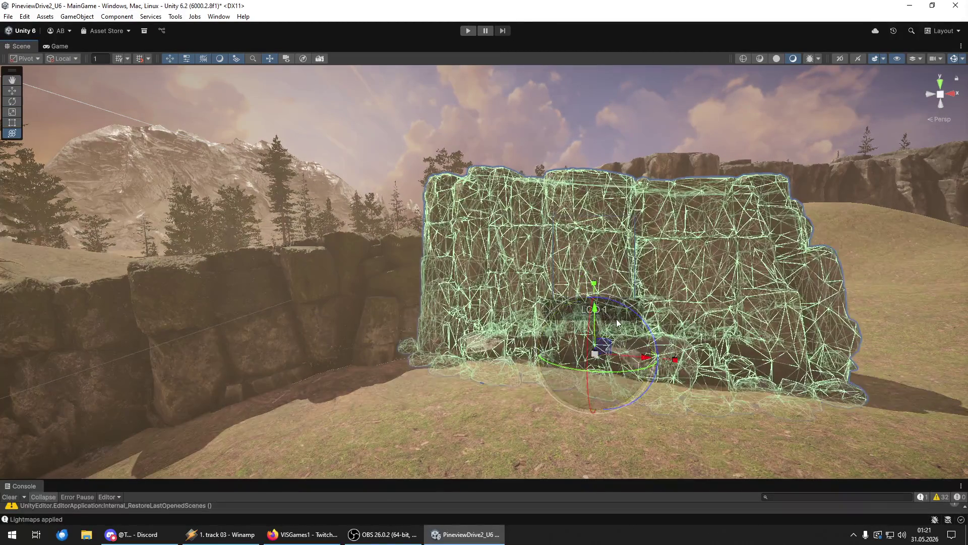
key("w")
mouse_move(596, 312)
left_mouse_down()
mouse_move(590, 359)
mouse_move(588, 337)
left_mouse_up()
mouse_move(745, 343)
left_mouse_down()
mouse_move(904, 342)
mouse_move(767, 346)
mouse_move(767, 287)
mouse_move(613, 371)
mouse_move(515, 380)
mouse_move(541, 343)
mouse_move(579, 339)
mouse_move(534, 426)
left_mouse_up()
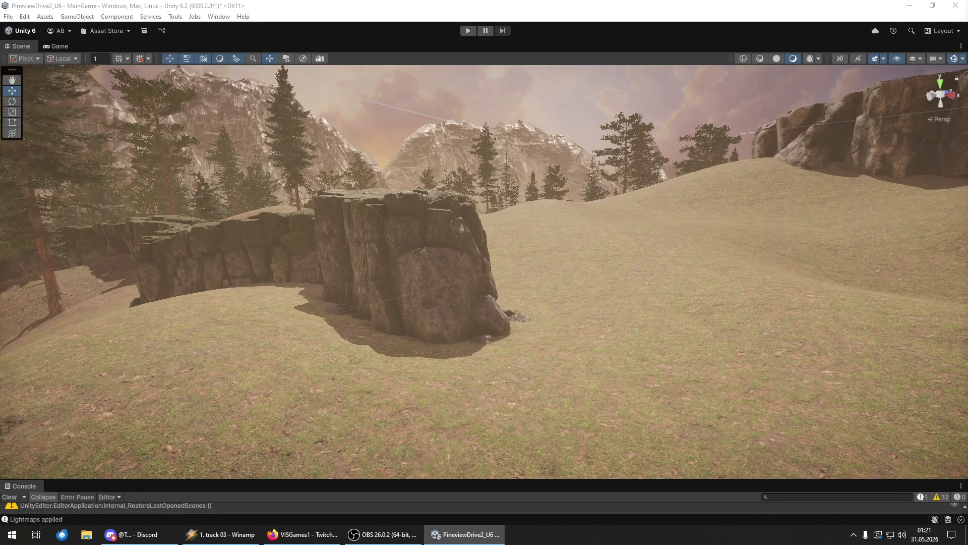
Step: Place a second rock formation, move it closer and sink it slightly into the ground
mouse_move(646, 340)
left_mouse_down()
mouse_move(638, 328)
mouse_move(506, 353)
left_mouse_up()
key("e")
key("w")
mouse_move(657, 350)
left_mouse_down()
mouse_move(664, 355)
mouse_move(625, 320)
mouse_move(593, 321)
mouse_move(638, 309)
left_mouse_up()
left_click_drag(634, 276, 634, 283)
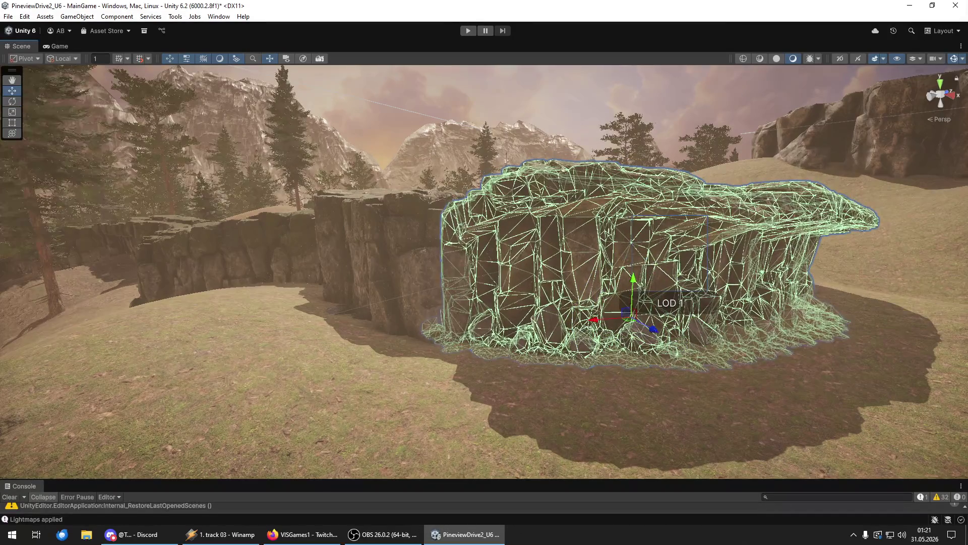
key("w")
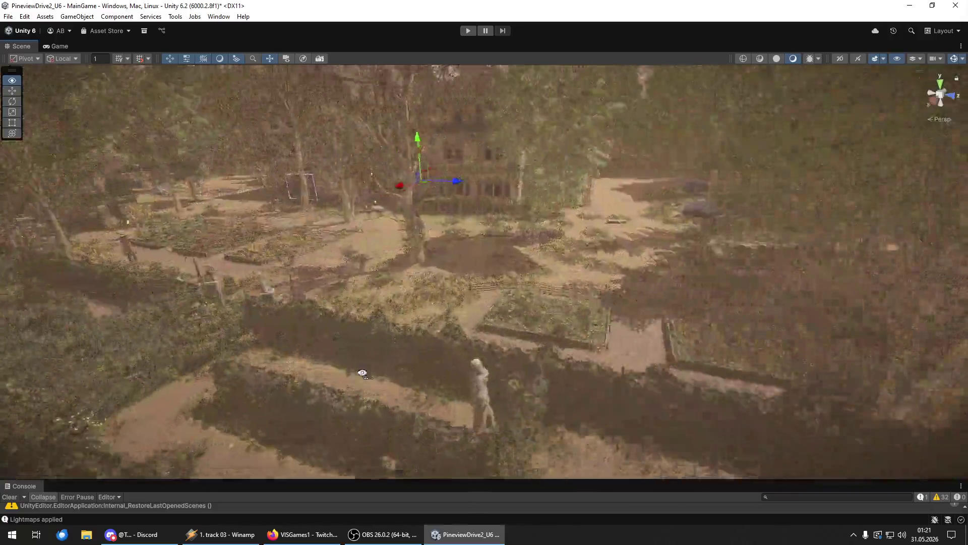
mouse_move(362, 373)
left_mouse_down()
mouse_move(355, 370)
mouse_move(510, 327)
mouse_move(693, 293)
mouse_move(701, 275)
mouse_move(660, 281)
mouse_move(655, 255)
mouse_move(585, 323)
mouse_move(533, 352)
mouse_move(528, 344)
left_mouse_up()
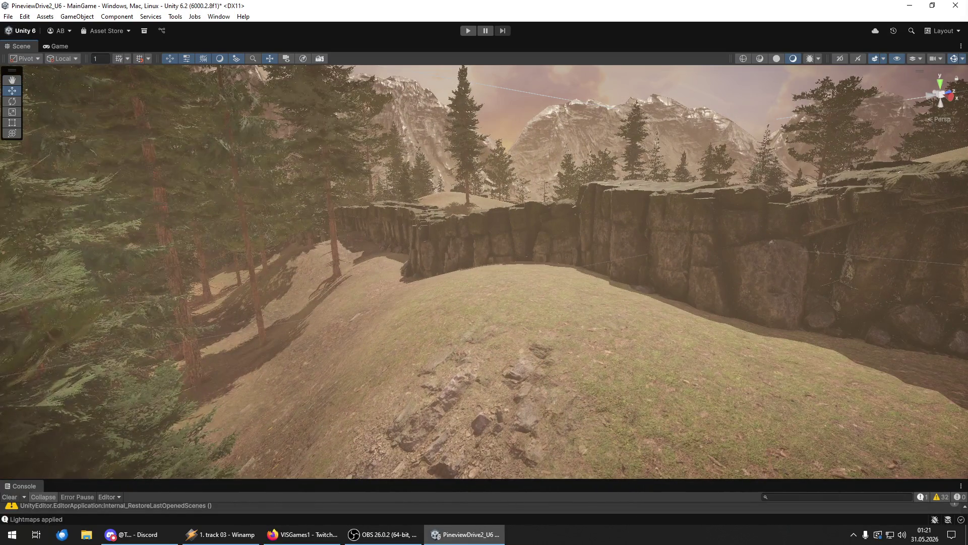
left_click(313, 233)
left_click(656, 230)
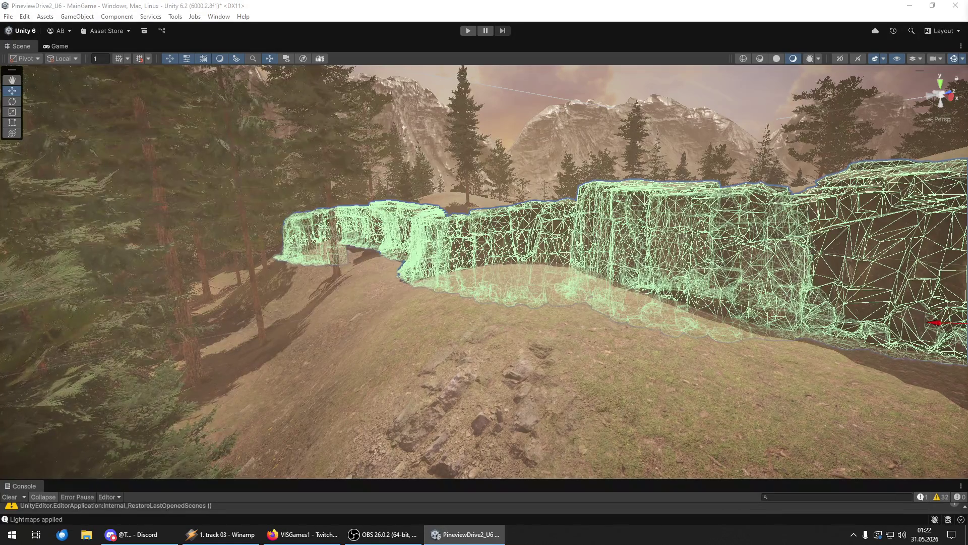
left_click(145, 235)
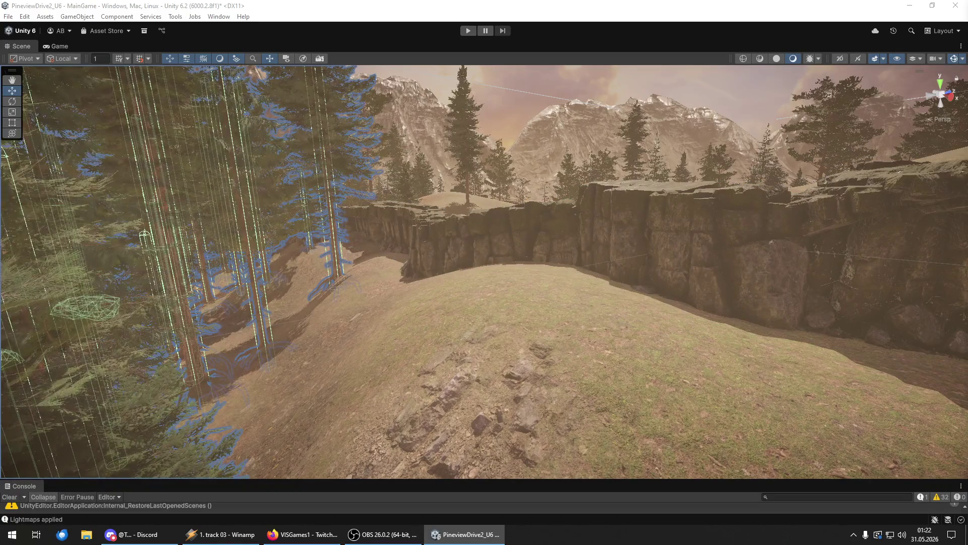
left_click(145, 235)
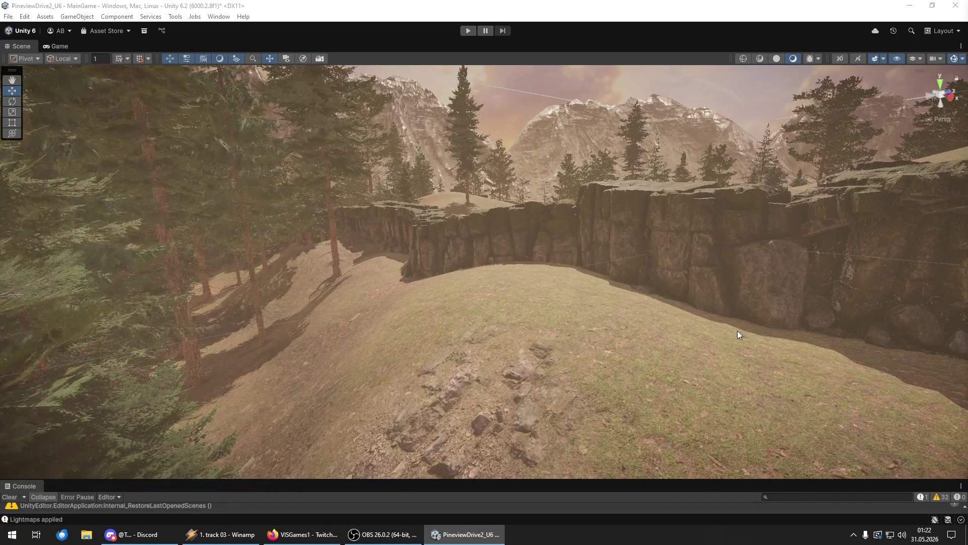
Step: Plant a pine tree on the hilltop and another on the hillside
scroll(875, 356, "down", 5)
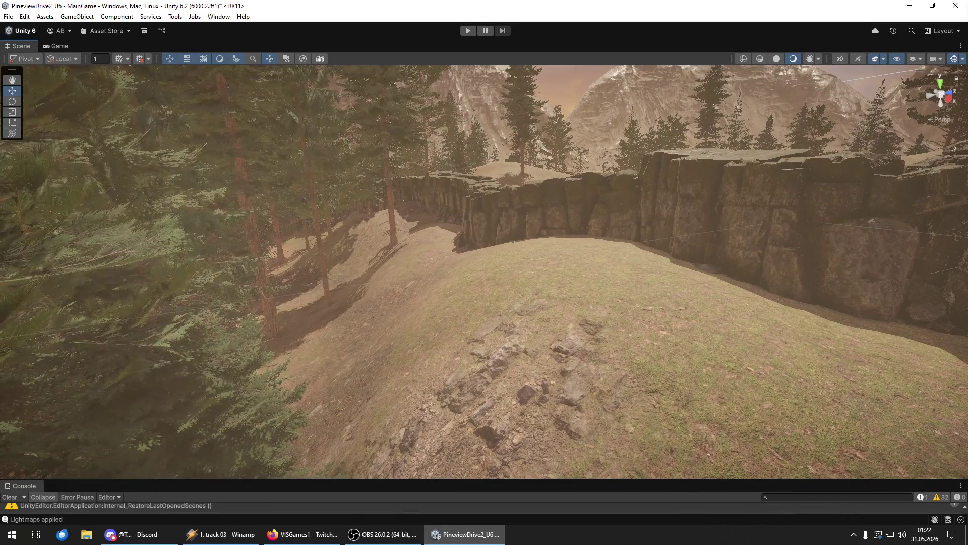
left_click(574, 253)
mouse_move(864, 411)
left_mouse_down()
mouse_move(417, 287)
mouse_move(419, 298)
mouse_move(771, 330)
mouse_move(479, 328)
left_mouse_up()
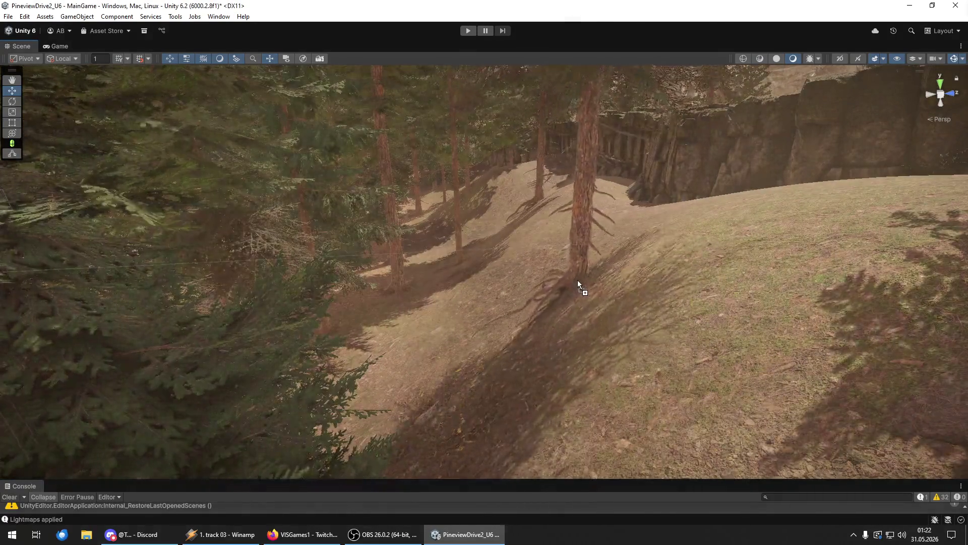
left_click(577, 280)
key("f")
mouse_move(645, 288)
left_mouse_down()
mouse_move(883, 318)
mouse_move(858, 325)
left_mouse_up()
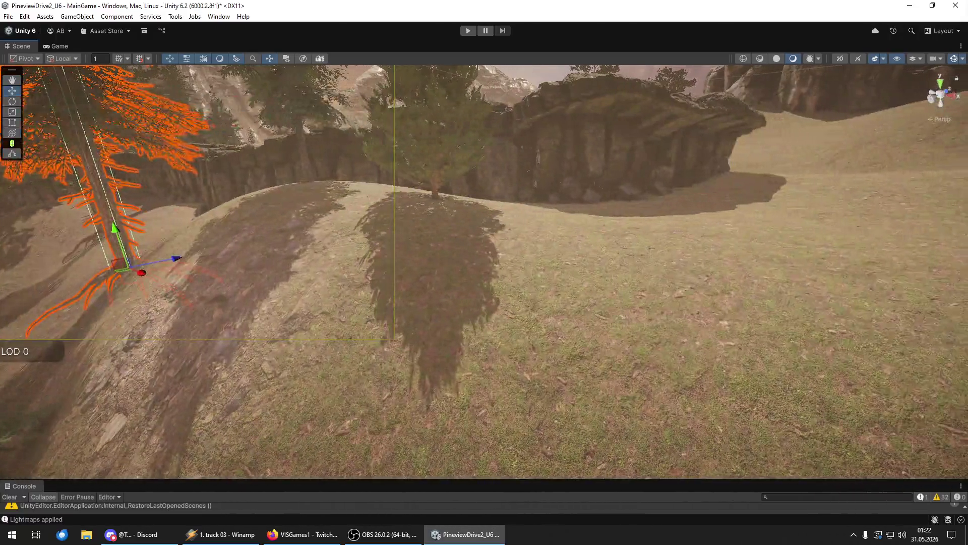
Step: Add more pine trees on the right side and middle of the hill
left_click(712, 212)
left_click_drag(967, 257, 911, 259)
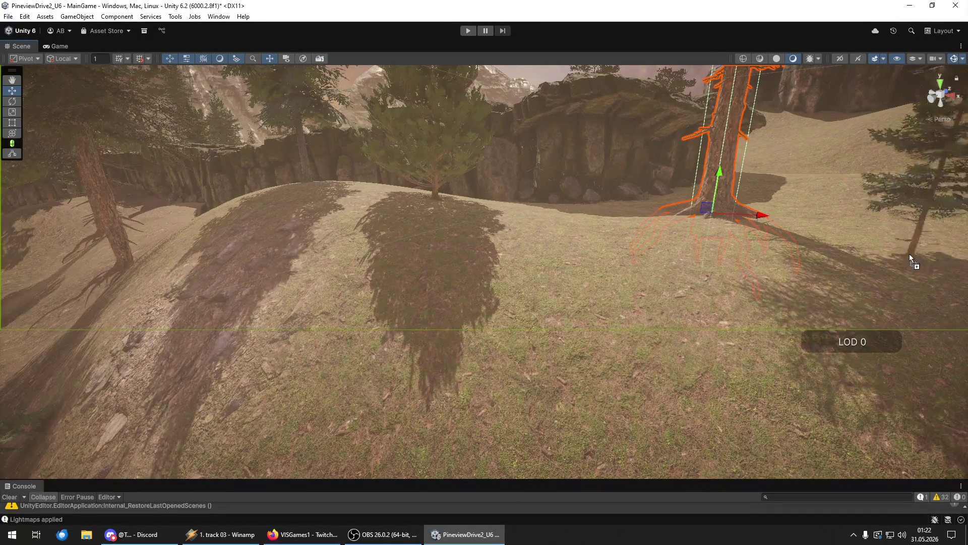
left_click_drag(877, 195, 875, 187)
mouse_move(967, 353)
left_mouse_down()
mouse_move(343, 355)
mouse_move(310, 403)
mouse_move(404, 386)
mouse_move(521, 385)
mouse_move(480, 387)
mouse_move(474, 323)
left_mouse_up()
mouse_move(967, 383)
left_mouse_down()
mouse_move(425, 383)
mouse_move(404, 331)
mouse_move(404, 339)
mouse_move(307, 339)
mouse_move(323, 364)
mouse_move(577, 367)
mouse_move(547, 382)
mouse_move(519, 357)
mouse_move(454, 383)
mouse_move(425, 224)
mouse_move(398, 212)
mouse_move(399, 242)
left_mouse_up()
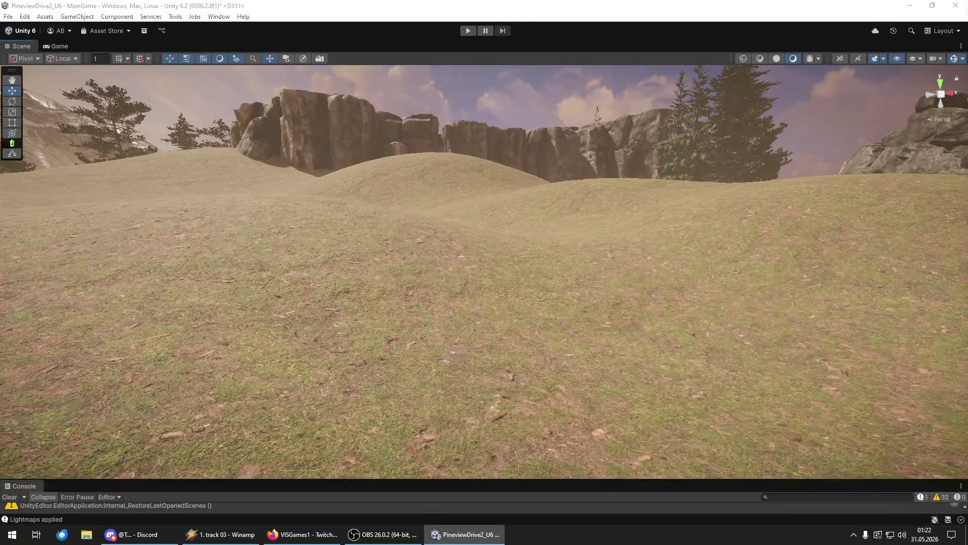
Step: Place a pine tree in the open field and move it farther back and left
scroll(397, 292, "down", 5)
mouse_move(777, 225)
left_mouse_down()
mouse_move(765, 196)
mouse_move(740, 231)
left_mouse_up()
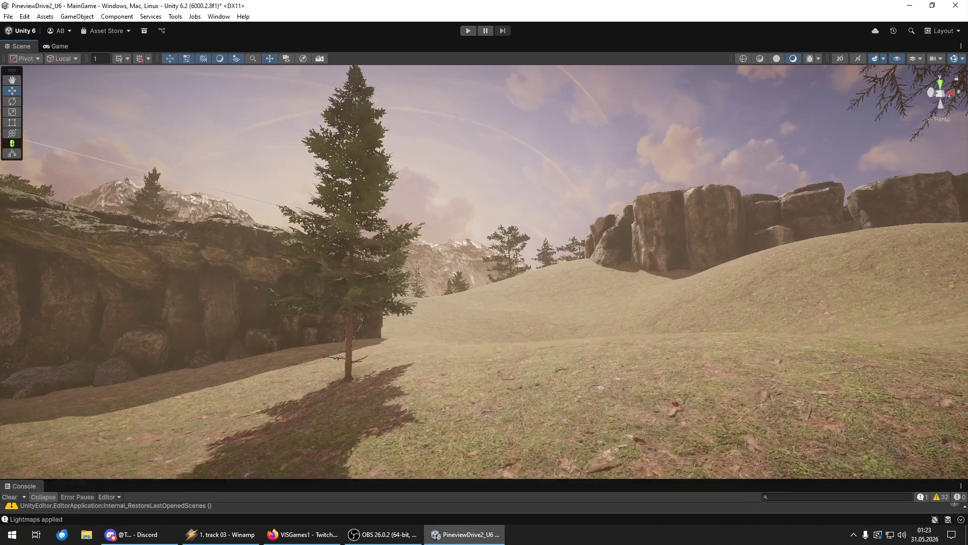
mouse_move(967, 416)
left_mouse_down()
mouse_move(816, 416)
mouse_move(570, 326)
mouse_move(550, 340)
left_mouse_up()
mouse_move(803, 368)
left_mouse_down()
mouse_move(952, 387)
mouse_move(606, 348)
mouse_move(466, 426)
mouse_move(355, 456)
mouse_move(370, 455)
left_mouse_up()
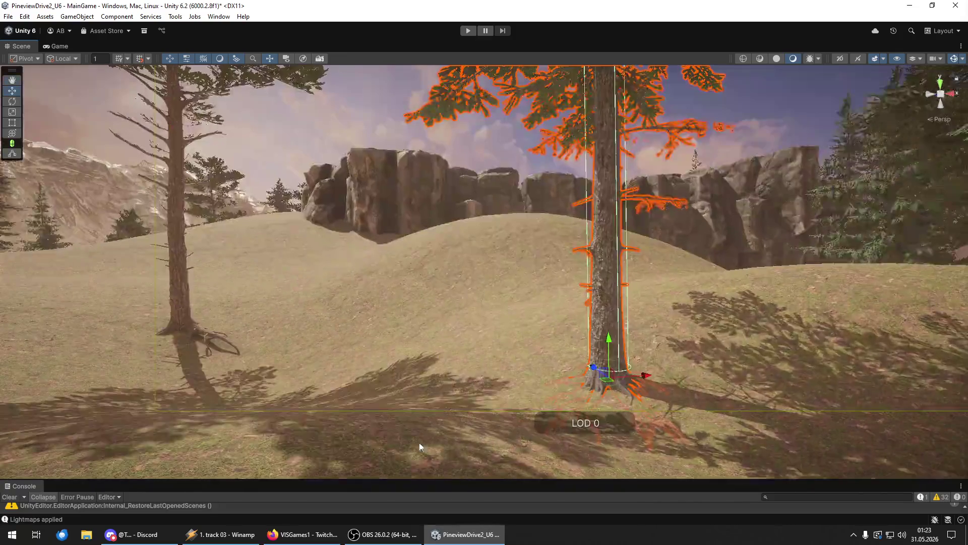
mouse_move(607, 375)
left_mouse_down()
mouse_move(455, 359)
mouse_move(307, 304)
mouse_move(274, 270)
left_mouse_up()
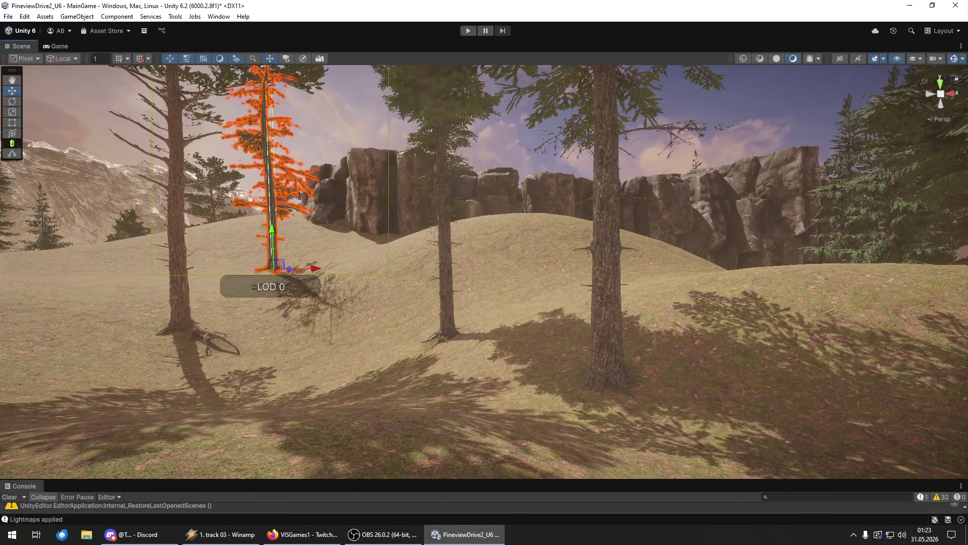
Step: Drop another pine onto the ground among the existing trees and deselect it
left_click_drag(536, 253, 533, 291)
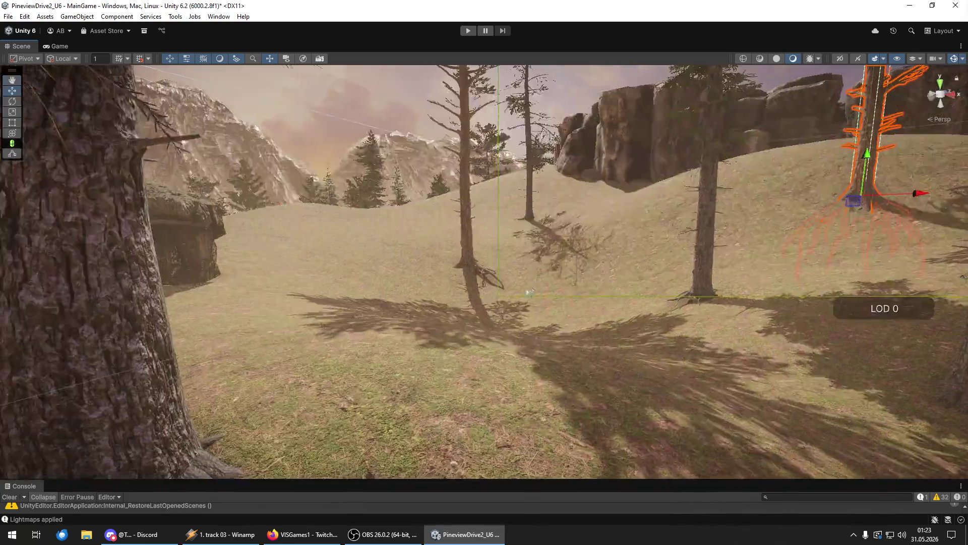
left_click_drag(0, 256, 254, 256)
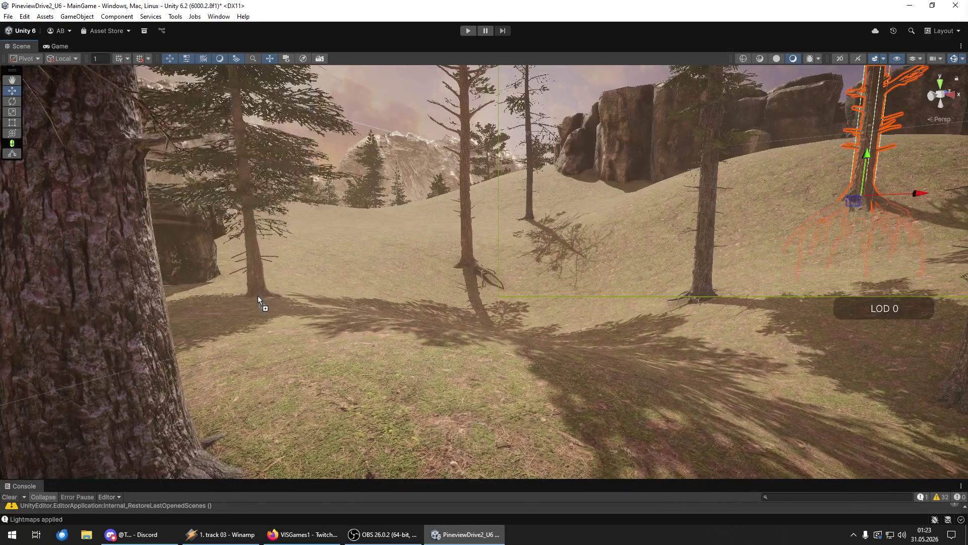
left_click_drag(257, 296, 258, 298)
mouse_move(414, 273)
left_mouse_down()
mouse_move(372, 214)
mouse_move(160, 289)
mouse_move(58, 256)
mouse_move(26, 255)
mouse_move(17, 142)
mouse_move(241, 210)
mouse_move(515, 227)
mouse_move(531, 206)
mouse_move(600, 214)
mouse_move(577, 194)
mouse_move(907, 227)
left_mouse_up()
key("ctrl+shift+d")
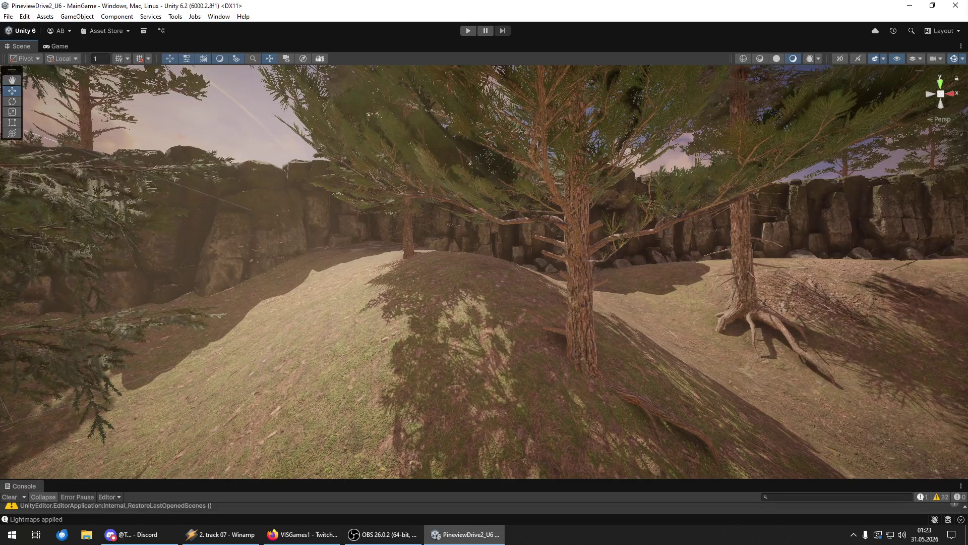
left_click(484, 353)
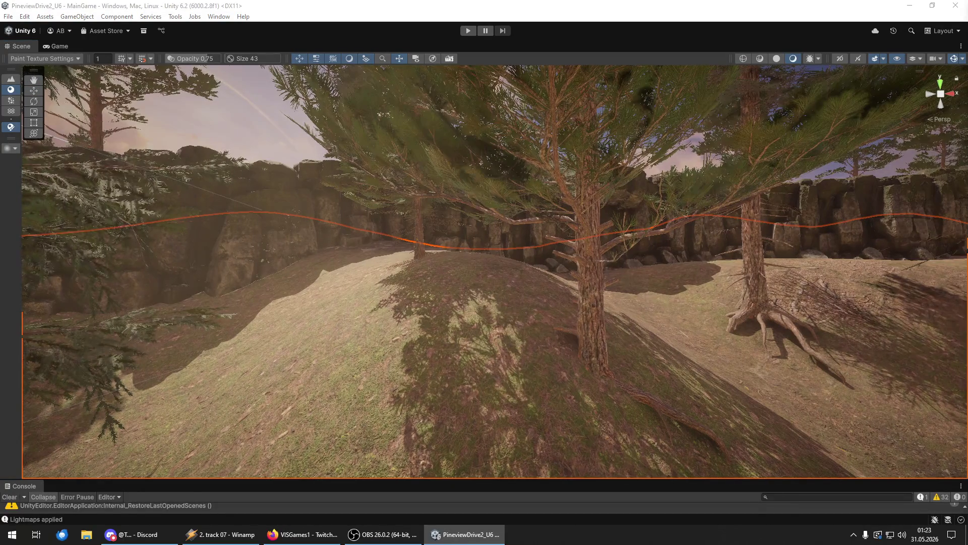
Step: Paint dark dirt onto the hill below the central tree, shrinking the brush to size 6
left_click_drag(912, 315, 907, 348)
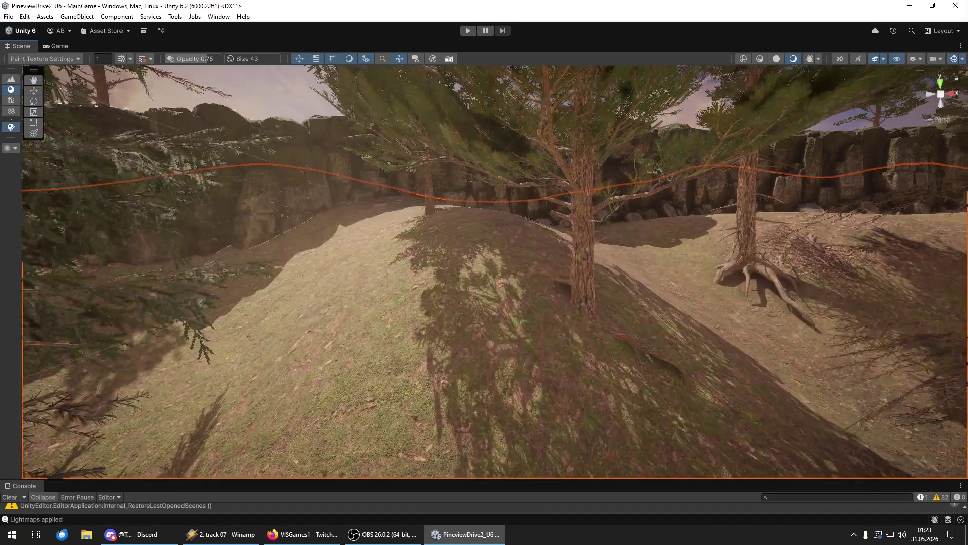
left_click_drag(764, 383, 483, 302)
key("bracketleft")
key("bracketleft")
key("bracketleft")
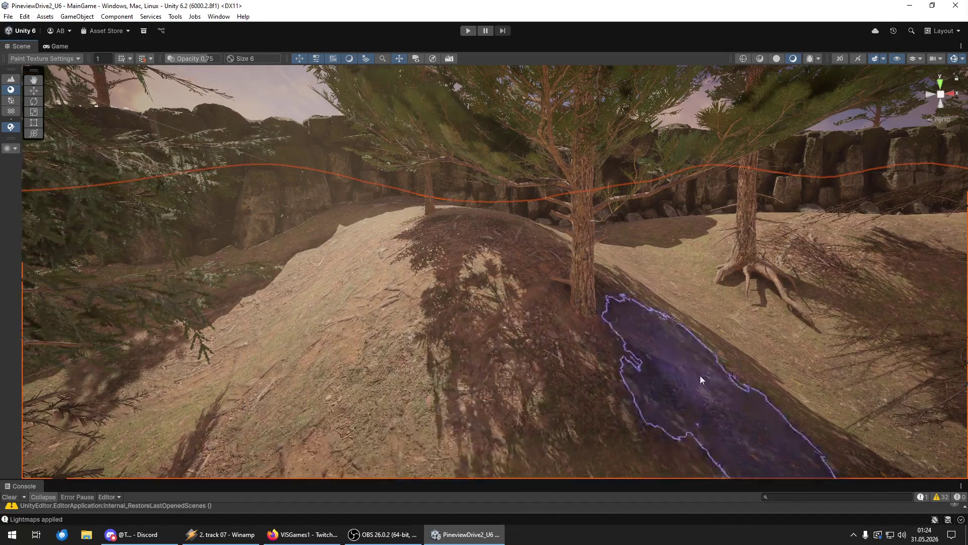
Step: Move the Scene view under the tree branches, down the slope and across the pine hillside
left_click_drag(796, 324, 404, 353)
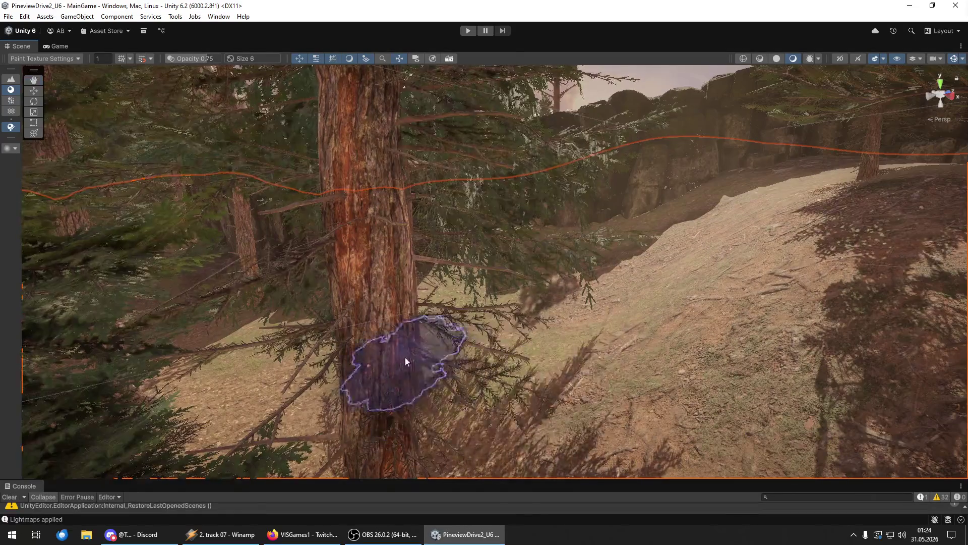
mouse_move(210, 370)
left_mouse_down()
mouse_move(407, 401)
mouse_move(181, 383)
mouse_move(335, 309)
mouse_move(432, 307)
mouse_move(110, 331)
left_mouse_up()
mouse_move(454, 244)
left_mouse_down()
mouse_move(745, 258)
mouse_move(741, 329)
mouse_move(702, 357)
mouse_move(703, 234)
mouse_move(685, 262)
mouse_move(698, 274)
mouse_move(473, 364)
left_mouse_up()
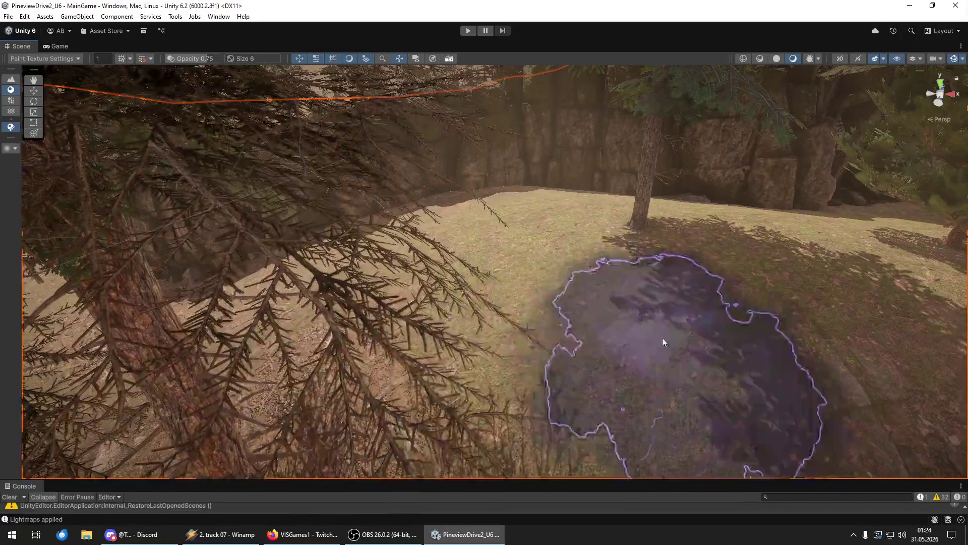
left_click_drag(540, 402, 547, 331)
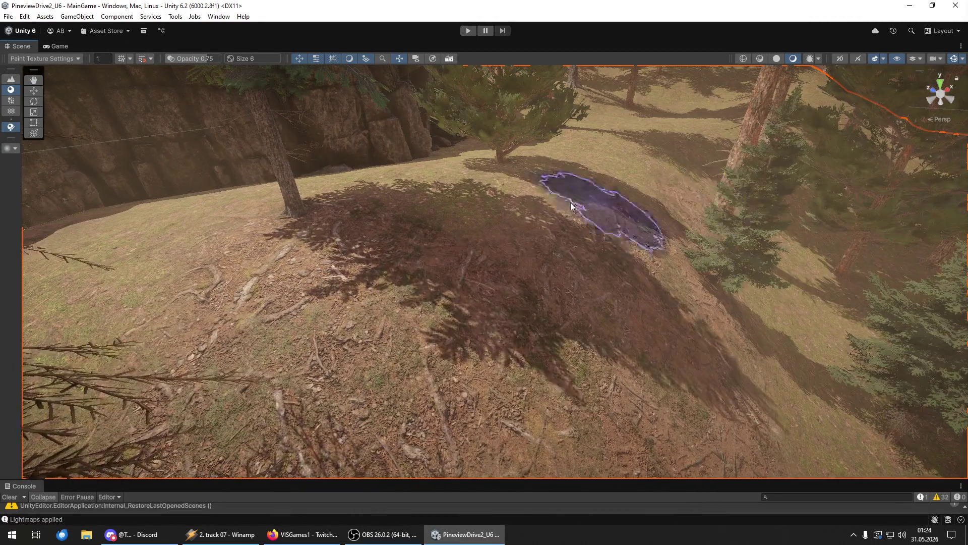
left_click_drag(529, 166, 637, 334)
mouse_move(574, 374)
left_mouse_down()
mouse_move(592, 274)
mouse_move(406, 322)
mouse_move(738, 391)
mouse_move(750, 242)
mouse_move(565, 319)
mouse_move(562, 260)
left_mouse_up()
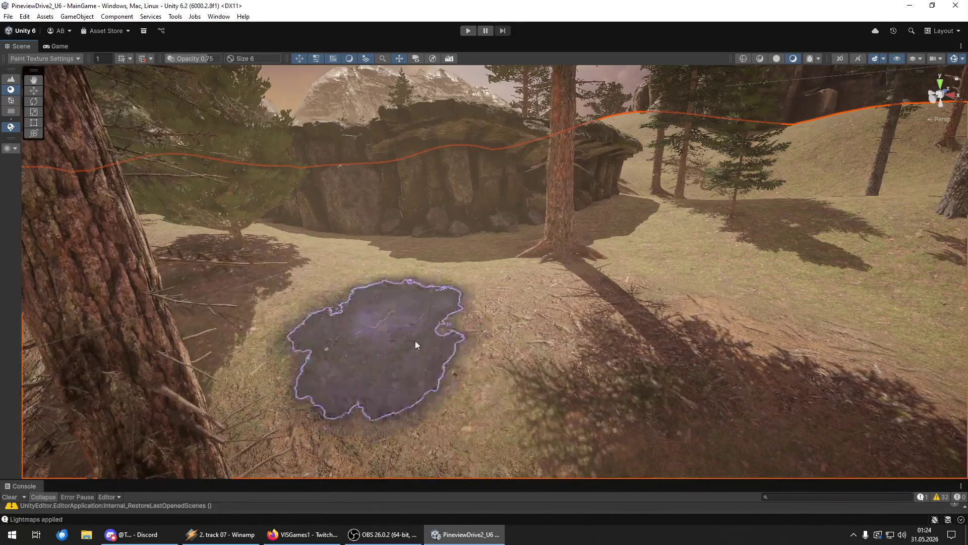
left_click_drag(402, 327, 534, 403)
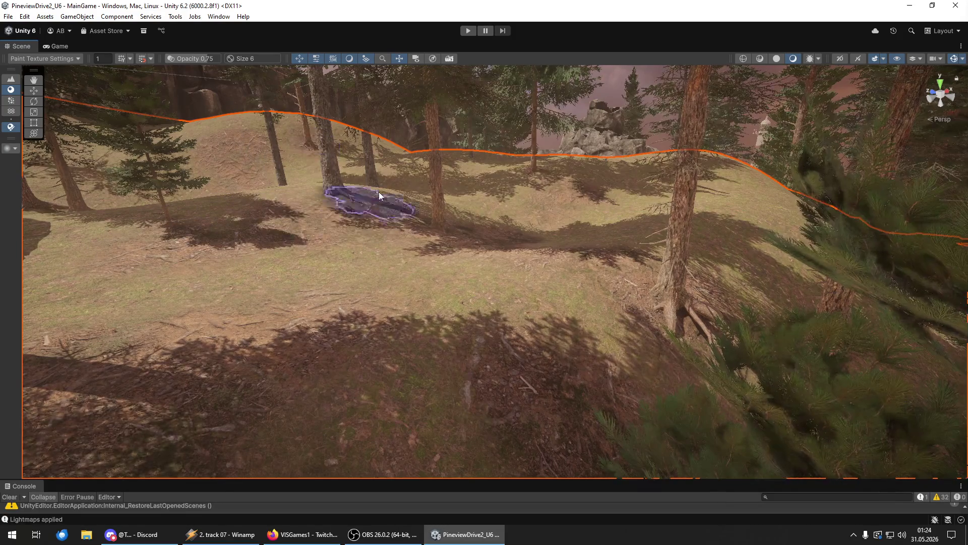
mouse_move(122, 274)
left_mouse_down()
mouse_move(412, 265)
mouse_move(649, 340)
mouse_move(615, 352)
mouse_move(558, 350)
mouse_move(553, 248)
left_mouse_up()
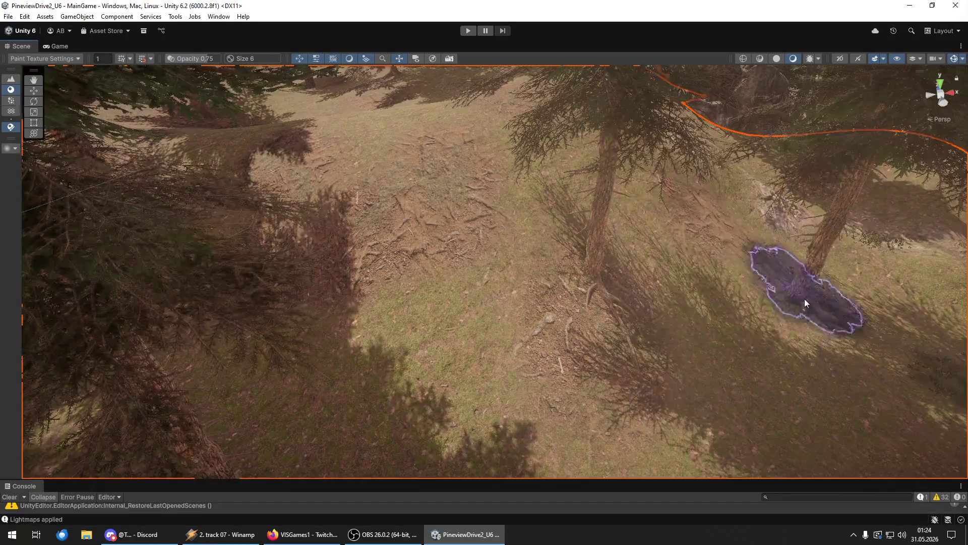
Step: Survey the stone wall, cliff clearing and forest paths, then select the hilltop rock
left_click_drag(721, 389, 705, 233)
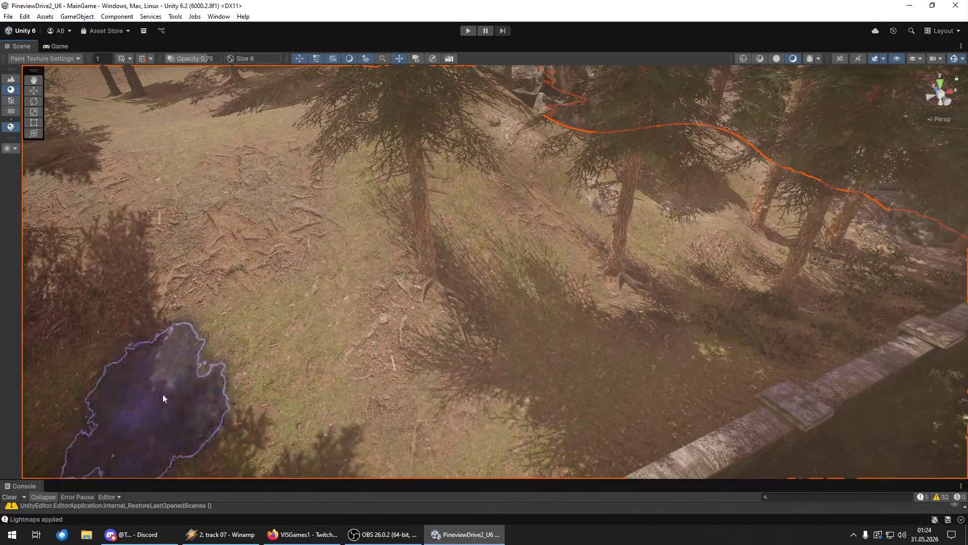
mouse_move(343, 146)
left_mouse_down()
mouse_move(438, 298)
mouse_move(355, 238)
mouse_move(287, 268)
mouse_move(218, 262)
mouse_move(218, 279)
mouse_move(736, 355)
left_mouse_up()
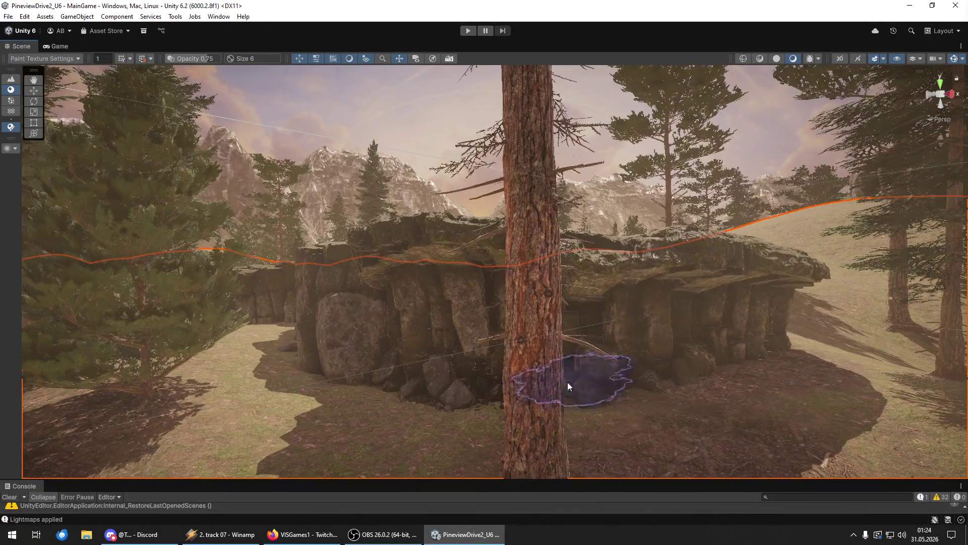
mouse_move(313, 369)
left_mouse_down()
mouse_move(335, 346)
mouse_move(244, 363)
mouse_move(260, 368)
mouse_move(446, 305)
left_mouse_up()
mouse_move(560, 376)
left_mouse_down()
mouse_move(566, 339)
mouse_move(529, 333)
mouse_move(665, 383)
mouse_move(297, 179)
left_mouse_up()
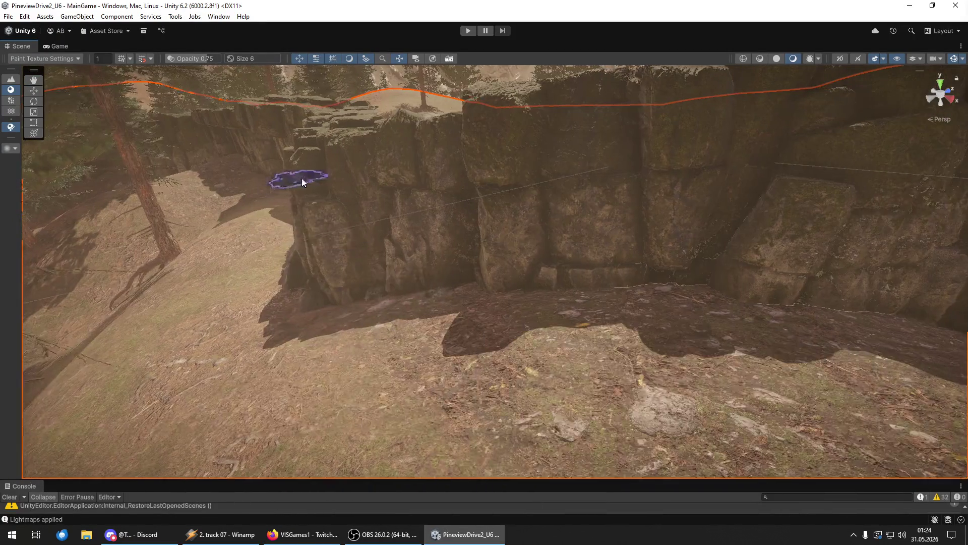
mouse_move(274, 242)
left_mouse_down()
mouse_move(368, 326)
mouse_move(565, 346)
mouse_move(579, 335)
mouse_move(323, 220)
left_mouse_up()
mouse_move(83, 234)
left_mouse_down()
mouse_move(772, 231)
mouse_move(683, 283)
mouse_move(606, 193)
mouse_move(362, 245)
mouse_move(313, 140)
mouse_move(210, 101)
mouse_move(173, 304)
left_mouse_up()
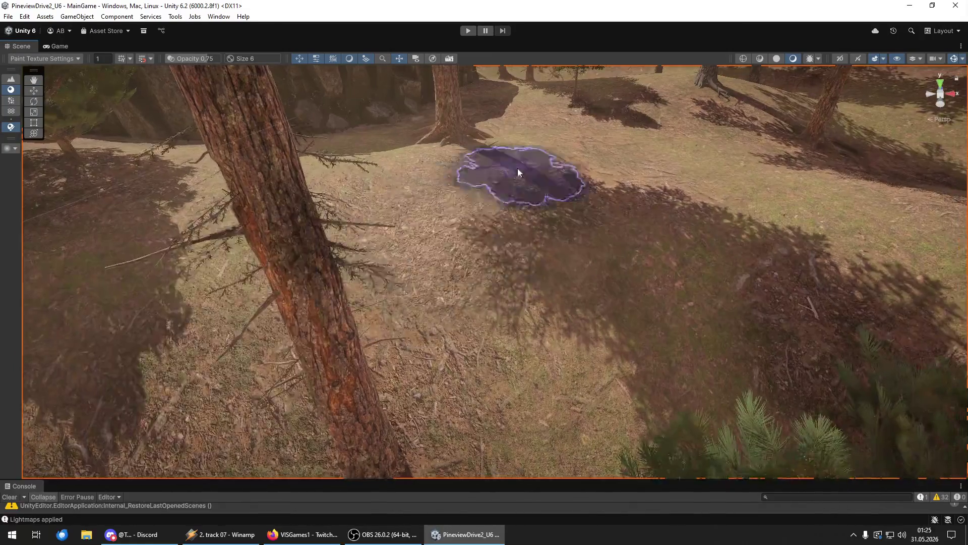
mouse_move(830, 168)
left_mouse_down()
mouse_move(589, 228)
mouse_move(567, 248)
mouse_move(525, 235)
left_mouse_up()
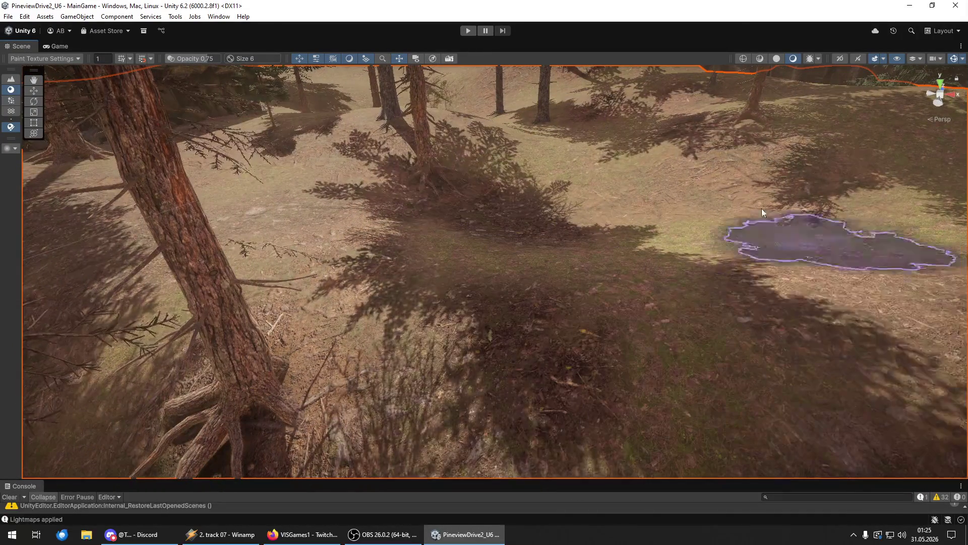
left_click_drag(634, 240, 618, 296)
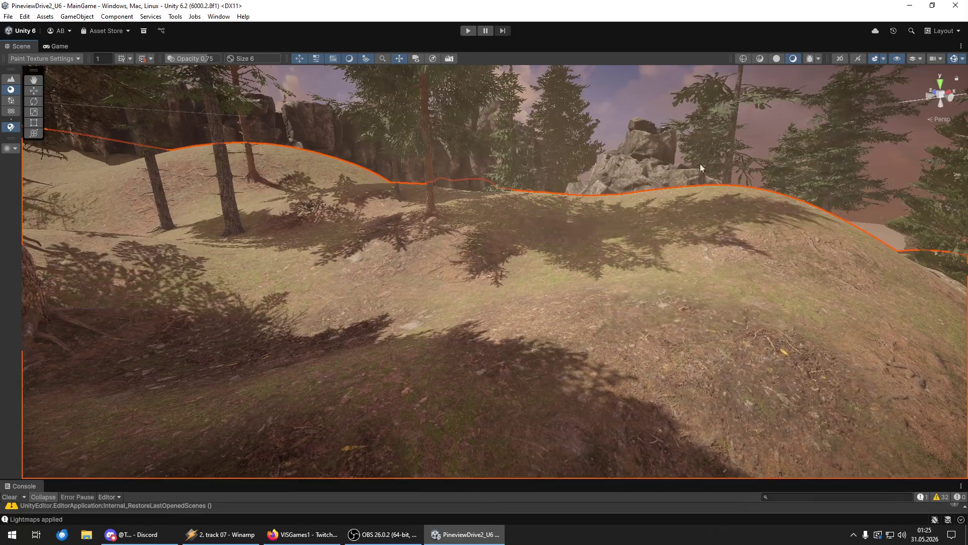
left_click(671, 202)
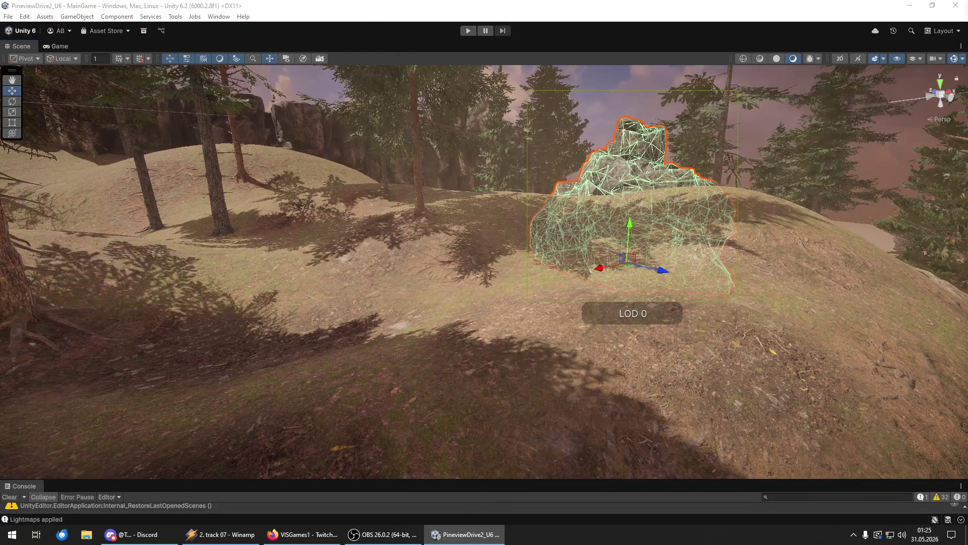
left_click(700, 313)
left_click_drag(697, 207, 607, 287)
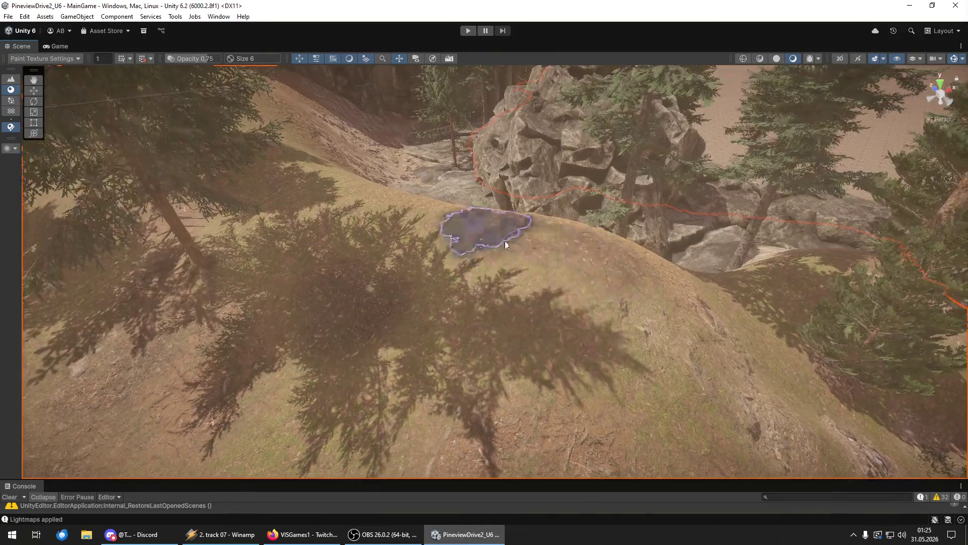
mouse_move(673, 391)
left_mouse_down()
mouse_move(689, 392)
mouse_move(622, 418)
mouse_move(626, 408)
left_mouse_up()
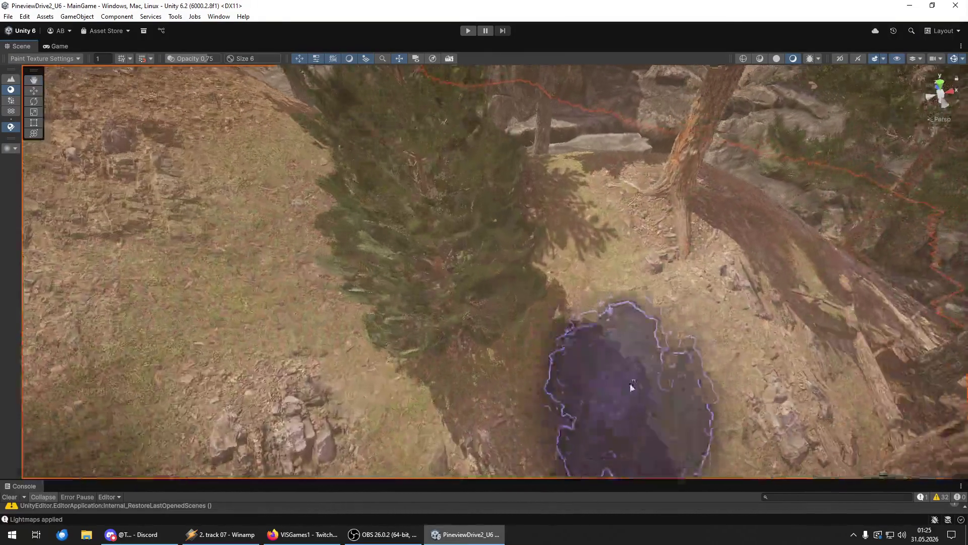
mouse_move(322, 248)
left_mouse_down()
mouse_move(289, 222)
mouse_move(323, 227)
left_mouse_up()
left_click(497, 307)
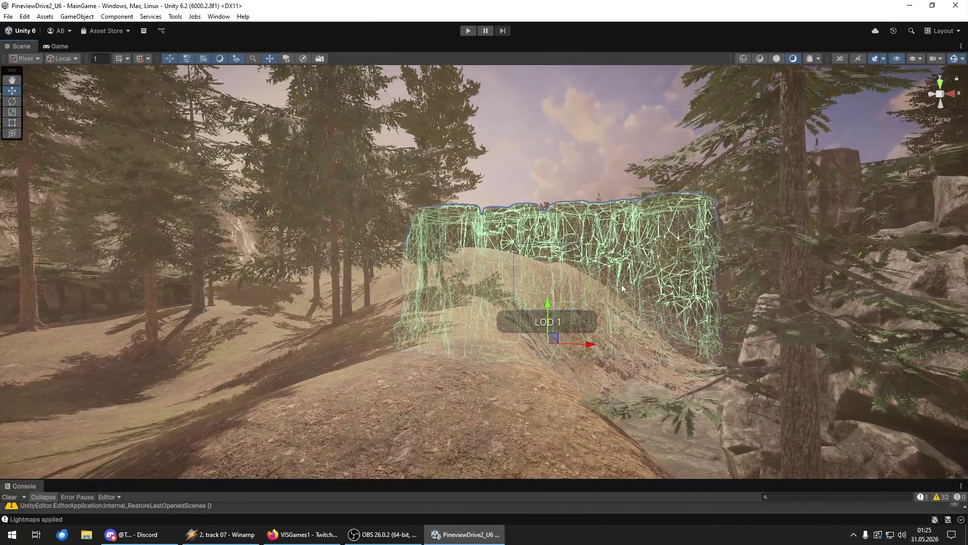
left_click(858, 393)
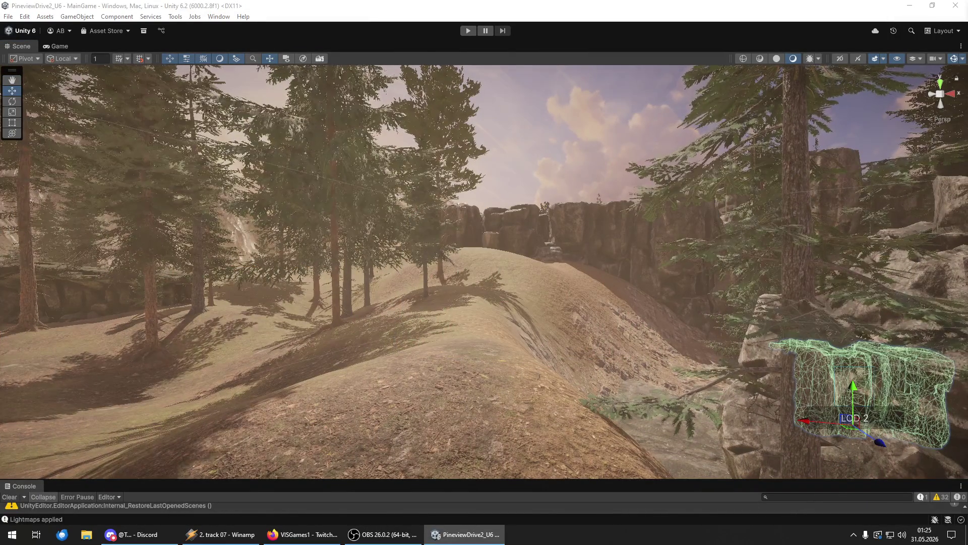
left_click(488, 323)
mouse_move(412, 347)
left_mouse_down()
mouse_move(382, 357)
mouse_move(364, 339)
mouse_move(423, 373)
mouse_move(515, 342)
left_mouse_up()
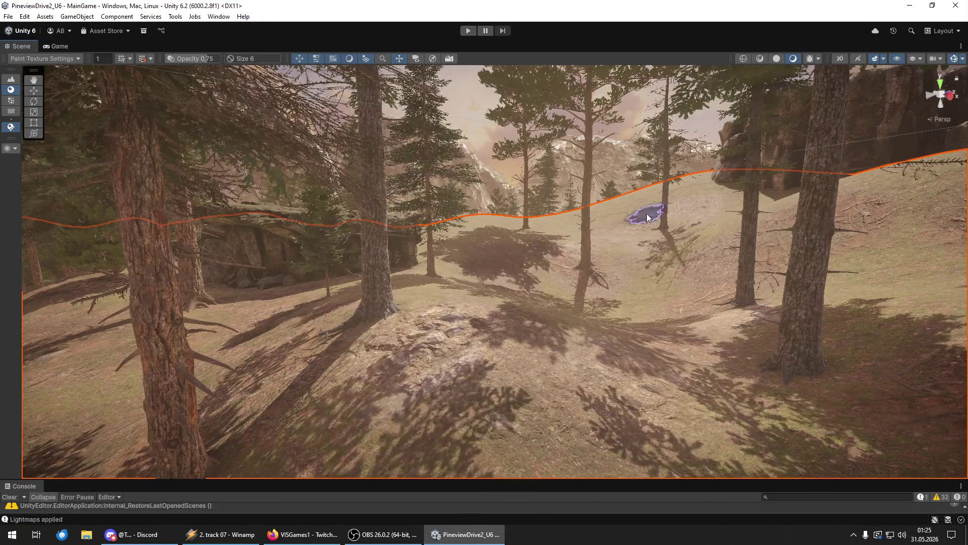
Step: Select the terrain for texture painting and raise the brush opacity to 0.90
scroll(728, 307, "up", 5)
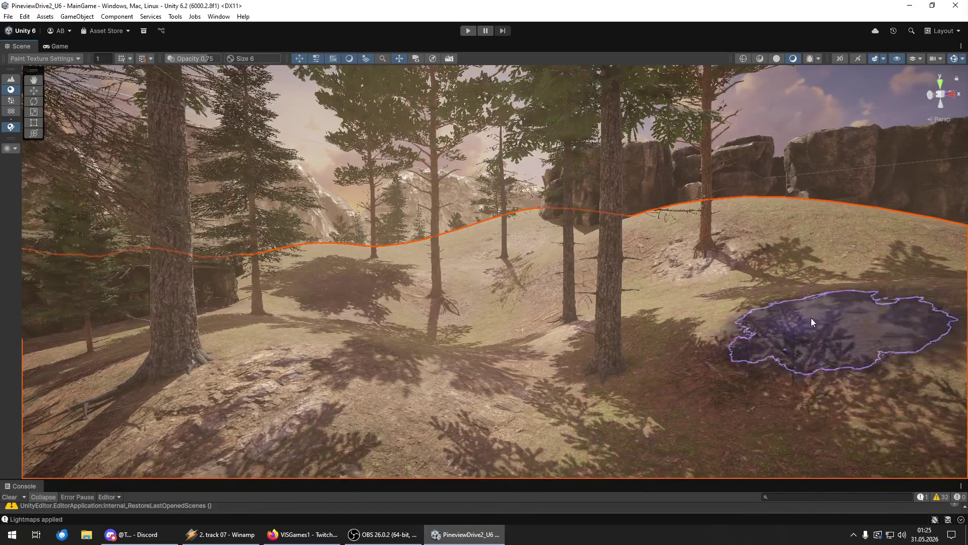
mouse_move(676, 378)
left_mouse_down()
mouse_move(858, 348)
mouse_move(687, 402)
mouse_move(702, 398)
mouse_move(644, 322)
left_mouse_up()
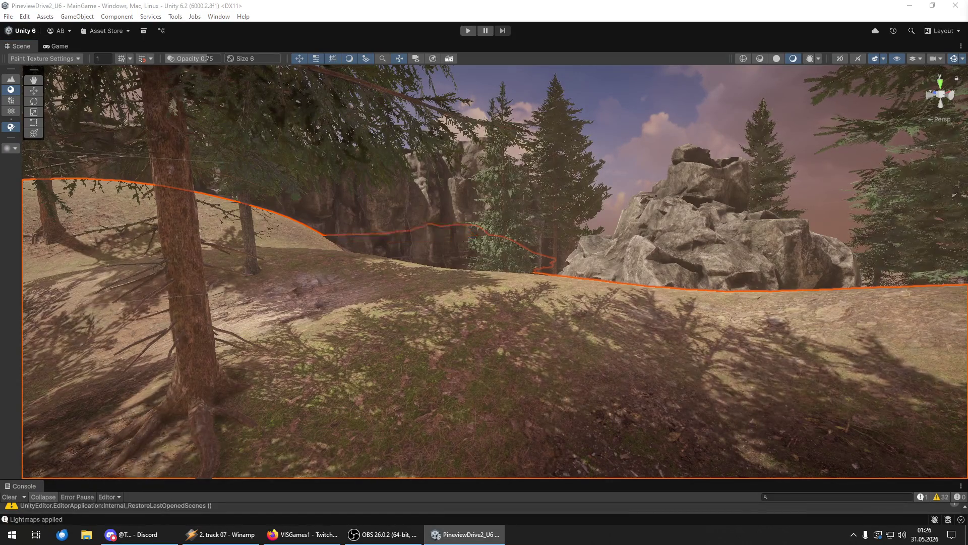
mouse_move(563, 256)
left_mouse_down()
mouse_move(341, 325)
mouse_move(312, 244)
mouse_move(520, 232)
mouse_move(550, 256)
mouse_move(581, 316)
mouse_move(715, 283)
mouse_move(739, 211)
mouse_move(758, 246)
mouse_move(757, 273)
mouse_move(751, 257)
left_mouse_up()
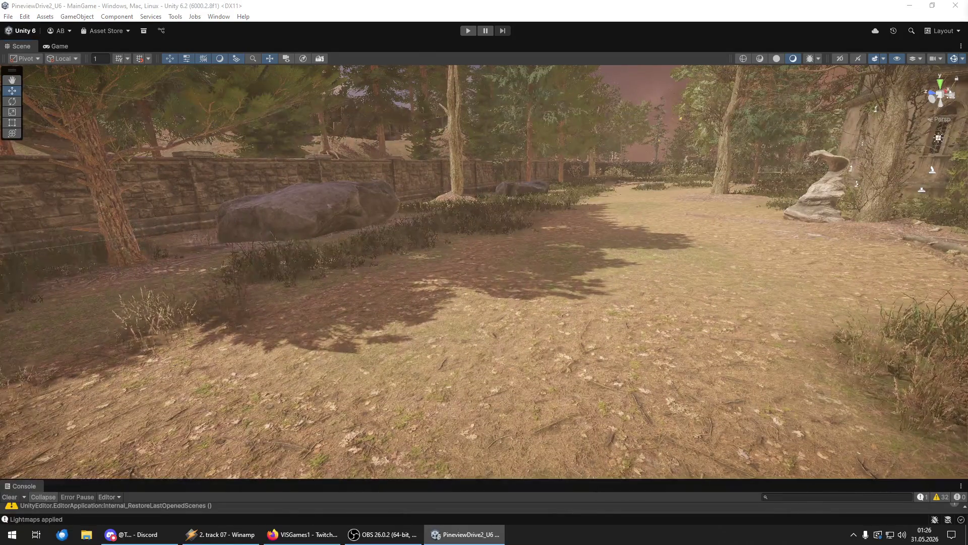
left_click(752, 257)
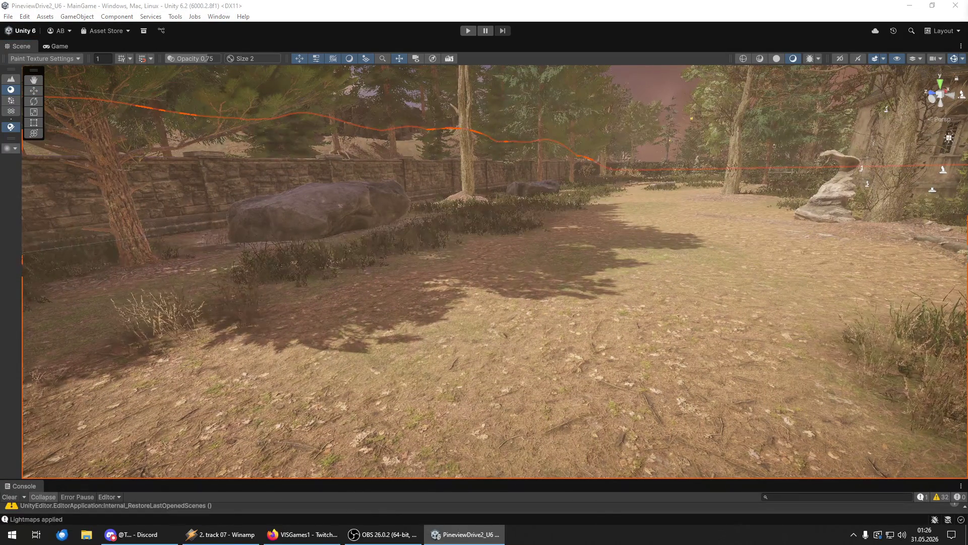
mouse_move(781, 401)
left_mouse_down()
mouse_move(464, 383)
mouse_move(602, 376)
mouse_move(529, 425)
mouse_move(389, 400)
mouse_move(690, 430)
mouse_move(741, 341)
left_mouse_up()
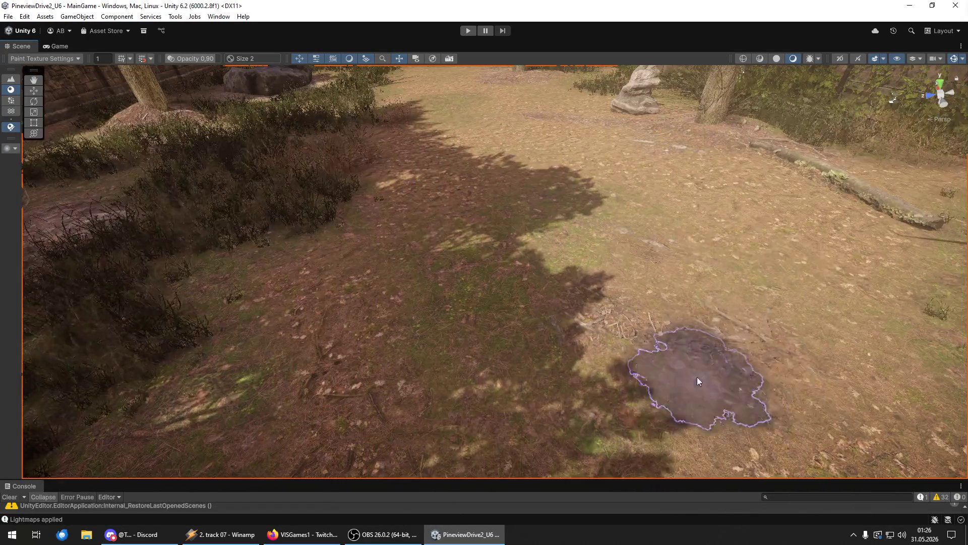
Step: Paint ground texture across the forest floor, shrinking the brush from 11 to 7
mouse_move(531, 420)
left_mouse_down()
mouse_move(660, 290)
mouse_move(612, 364)
left_mouse_up()
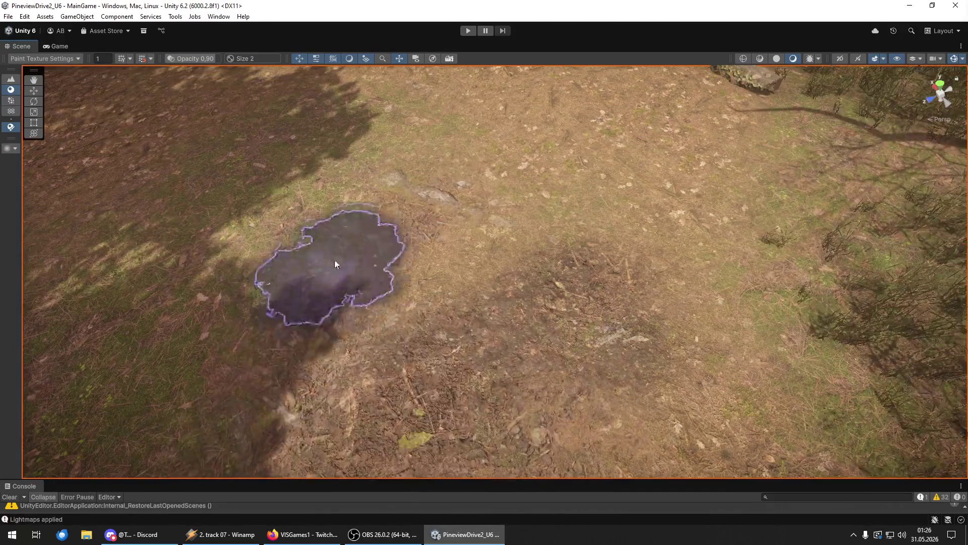
mouse_move(646, 208)
left_mouse_down()
mouse_move(407, 303)
mouse_move(692, 340)
mouse_move(419, 194)
mouse_move(375, 296)
left_mouse_up()
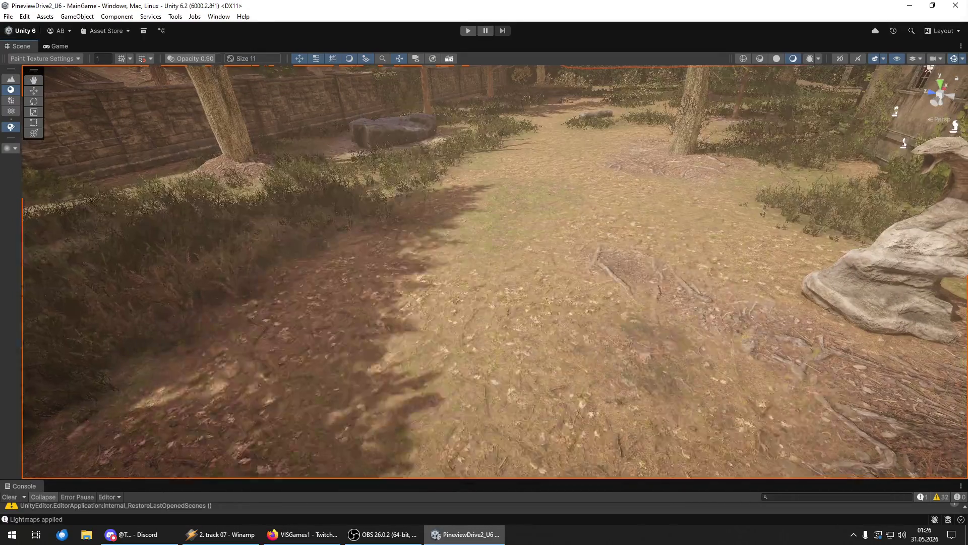
key("bracketleft")
key("bracketleft")
key("bracketleft")
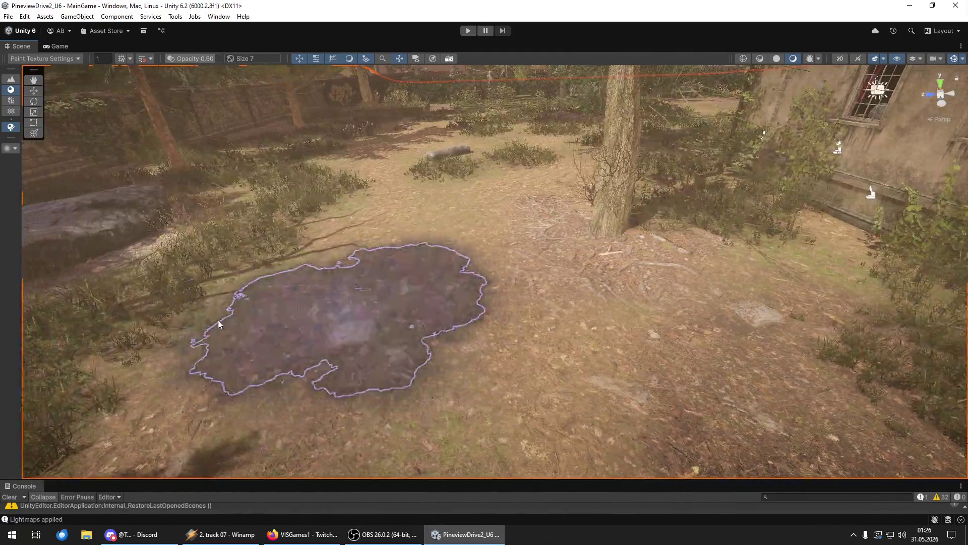
mouse_move(445, 346)
left_mouse_down()
mouse_move(389, 217)
mouse_move(375, 287)
mouse_move(558, 325)
mouse_move(409, 386)
mouse_move(483, 295)
mouse_move(657, 354)
mouse_move(595, 348)
mouse_move(509, 386)
mouse_move(446, 363)
mouse_move(328, 286)
mouse_move(750, 275)
mouse_move(653, 336)
mouse_move(566, 282)
mouse_move(665, 194)
left_mouse_up()
mouse_move(530, 363)
left_mouse_down()
mouse_move(493, 385)
mouse_move(283, 335)
mouse_move(421, 335)
mouse_move(454, 312)
mouse_move(422, 212)
mouse_move(655, 252)
mouse_move(928, 279)
mouse_move(742, 282)
mouse_move(963, 300)
mouse_move(91, 268)
mouse_move(302, 270)
mouse_move(161, 273)
left_mouse_up()
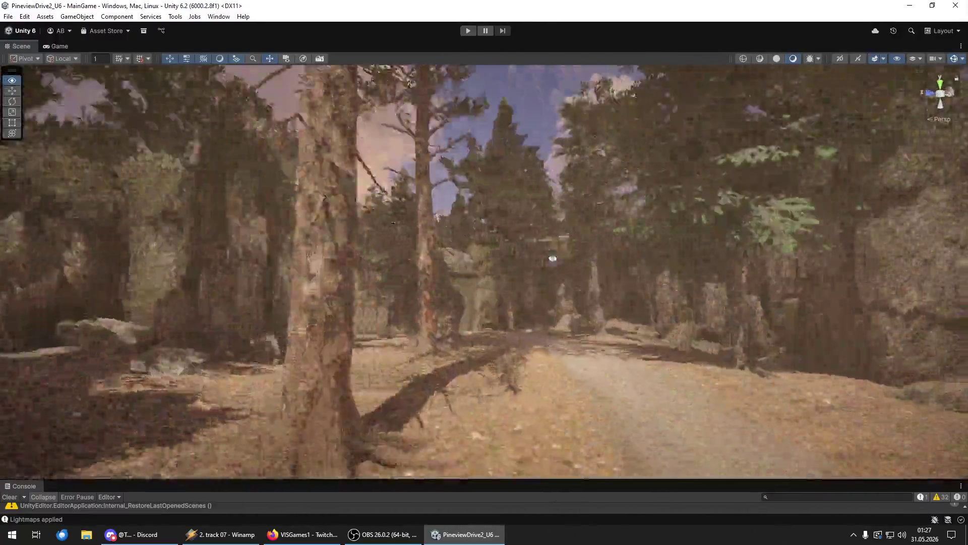
Step: Fly along the forest path past the fence to the white house and save the scene
mouse_move(552, 258)
left_mouse_down()
mouse_move(482, 277)
mouse_move(377, 273)
mouse_move(423, 251)
mouse_move(511, 262)
mouse_move(317, 323)
mouse_move(624, 276)
mouse_move(108, 277)
mouse_move(895, 273)
mouse_move(89, 237)
left_mouse_up()
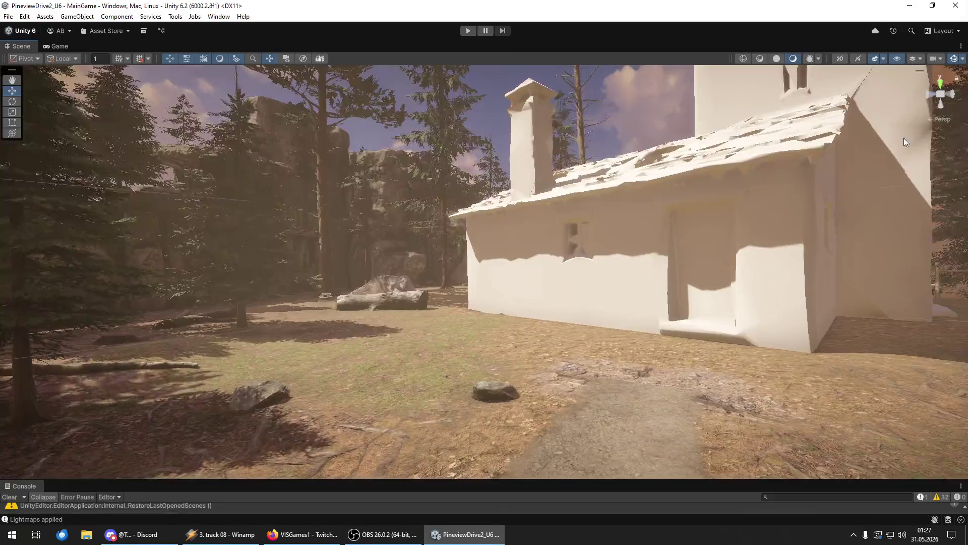
left_click(6, 16)
left_click(20, 68)
left_click(5, 17)
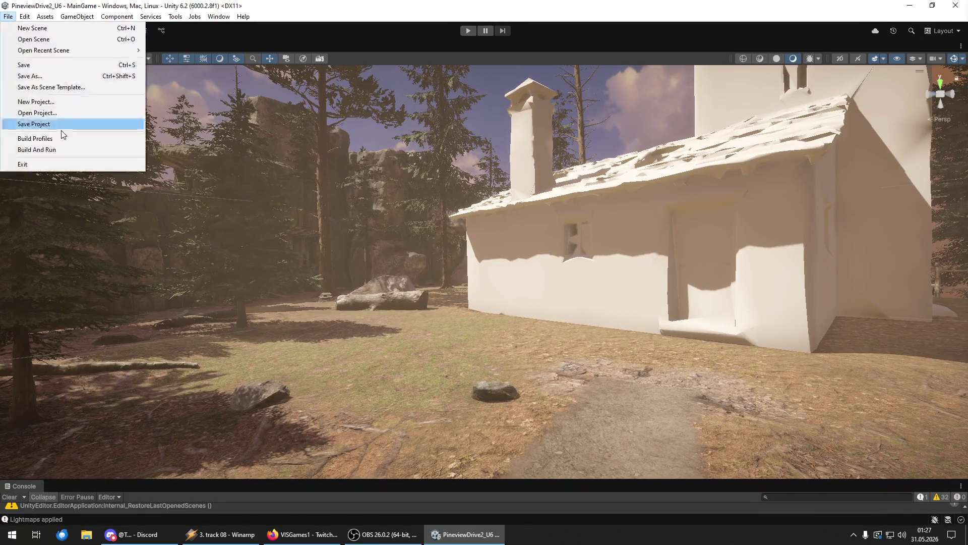
Step: Write all project assets to disk with File > Save Project
left_click(62, 126)
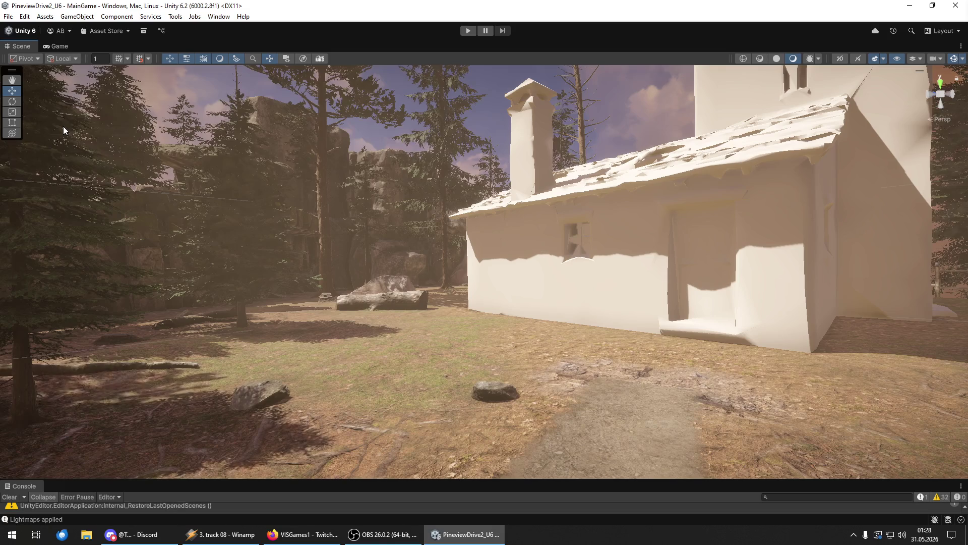
left_click(8, 16)
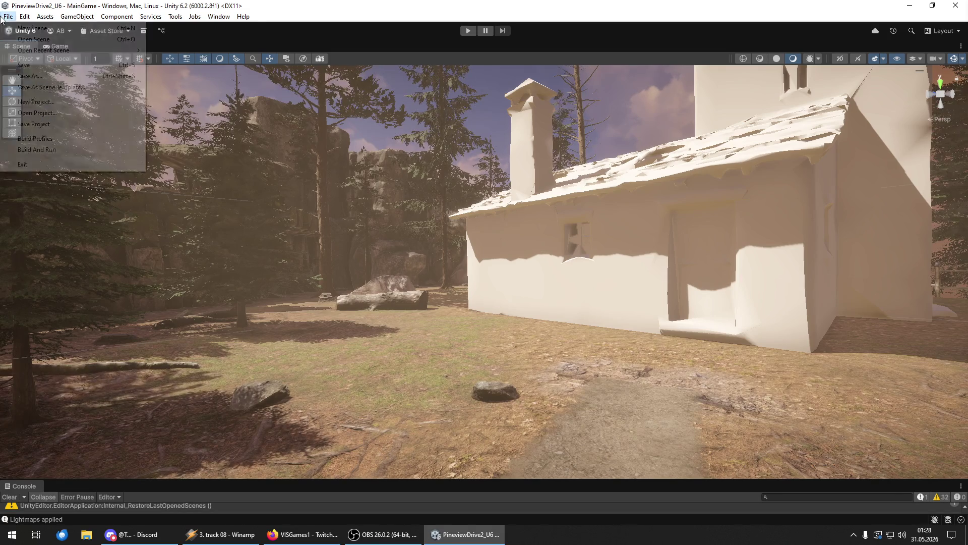
Step: Save the project, then fly with W from the forest over the desert toward the mountains
left_click(32, 125)
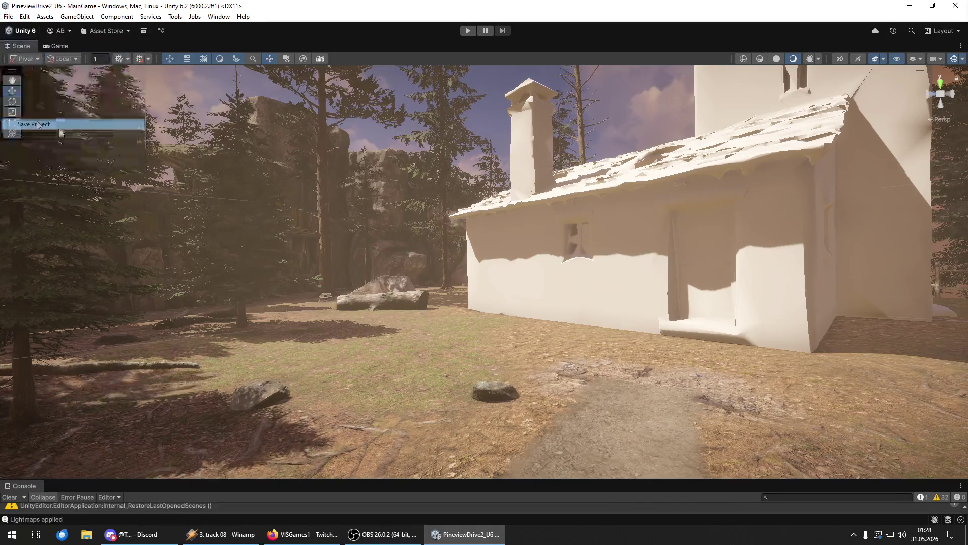
key("w")
key("w")
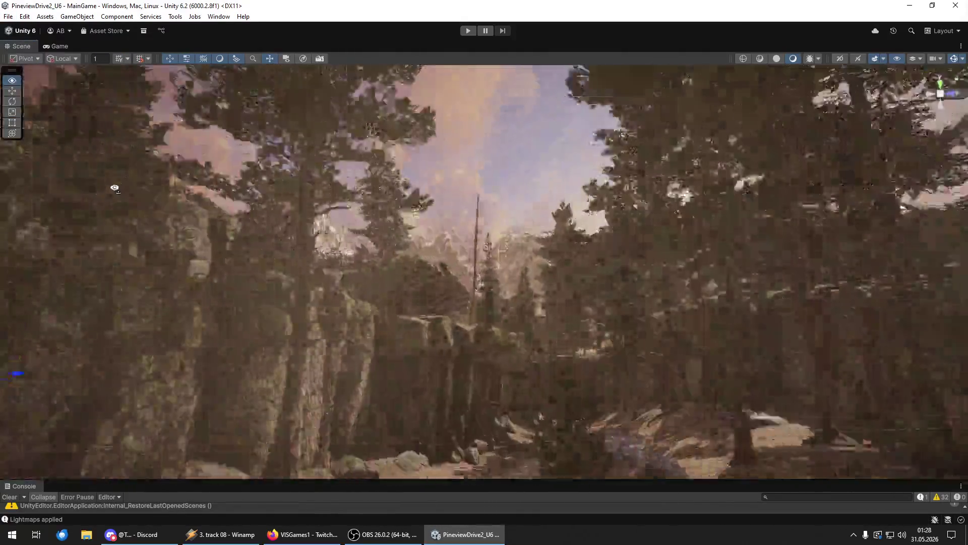
key("w")
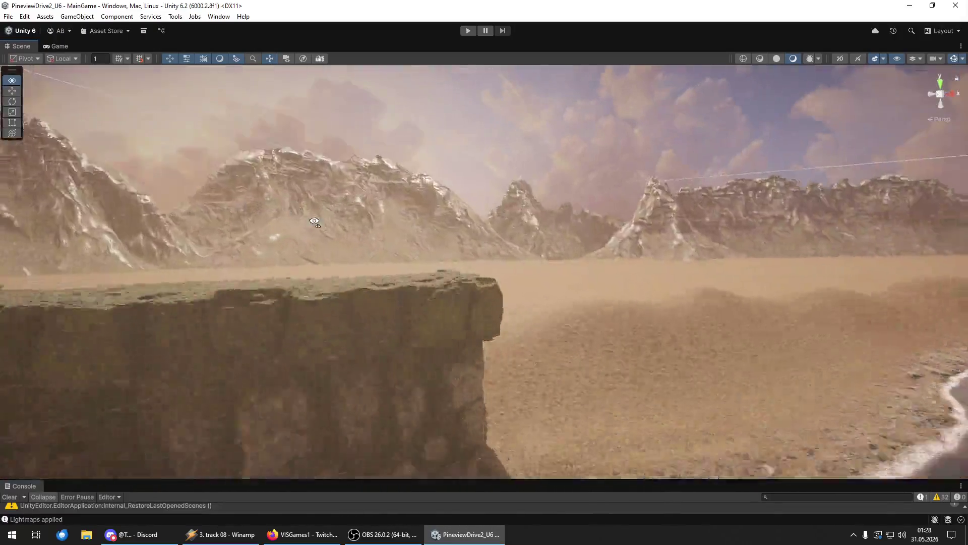
key("w")
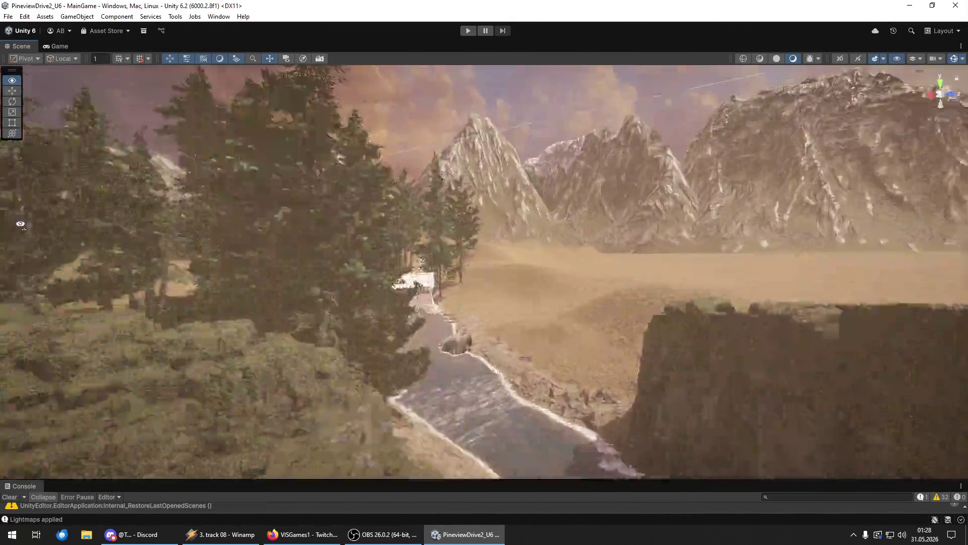
key("w")
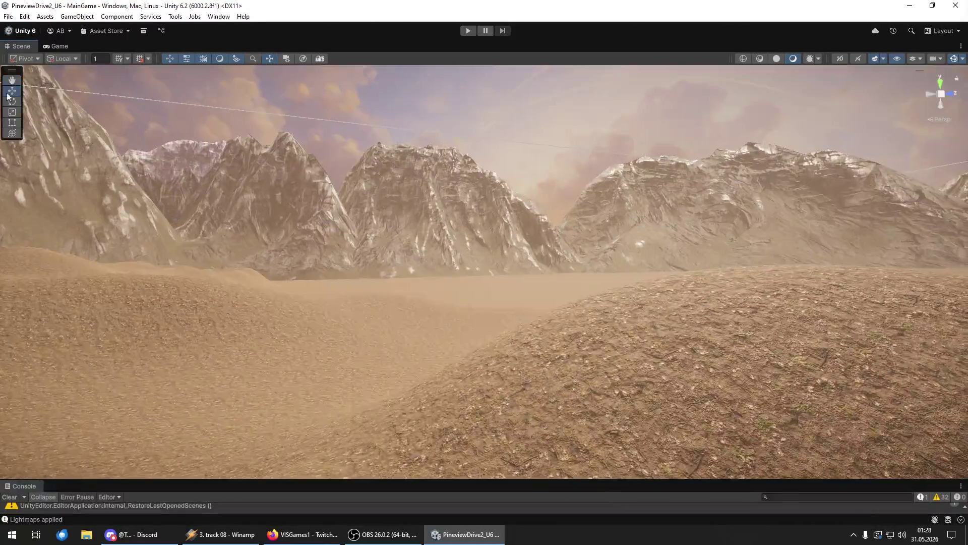
key("w")
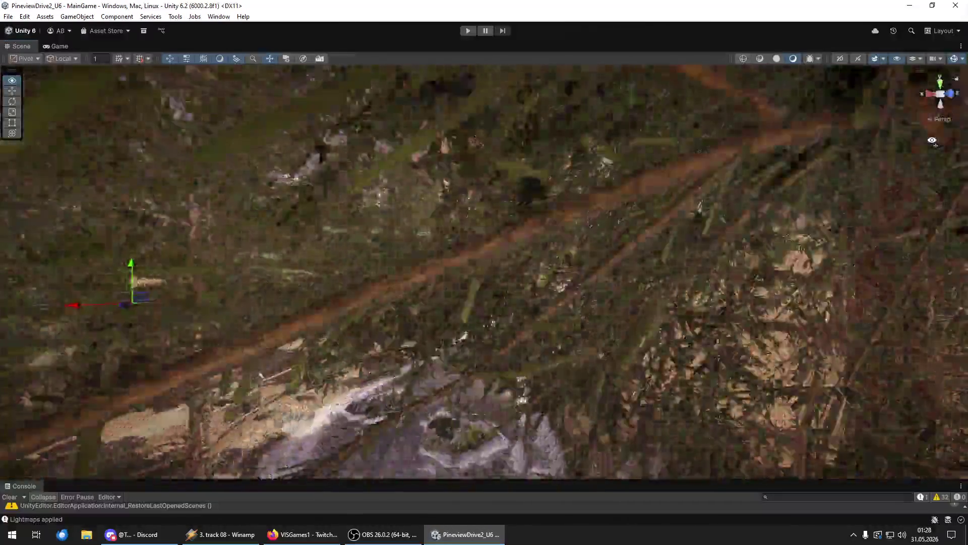
key("w")
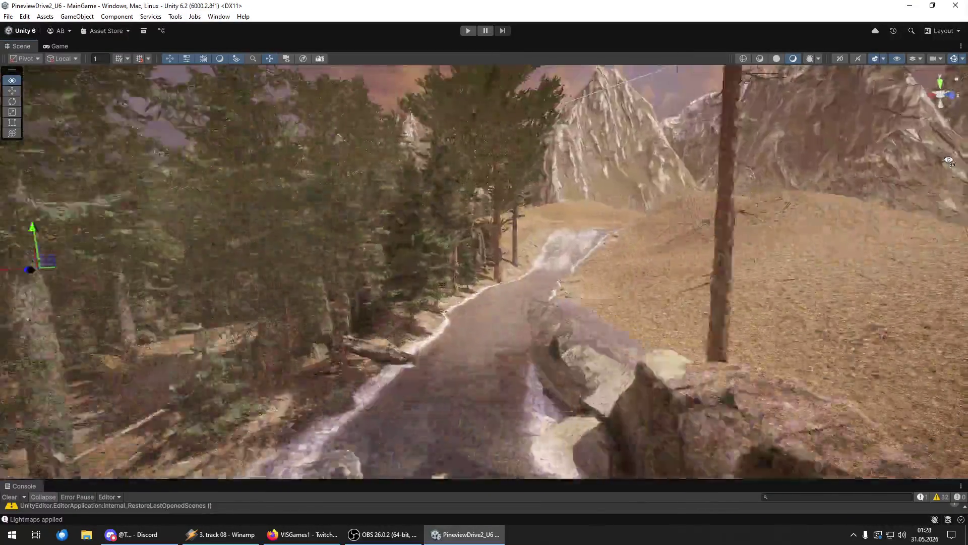
key("w")
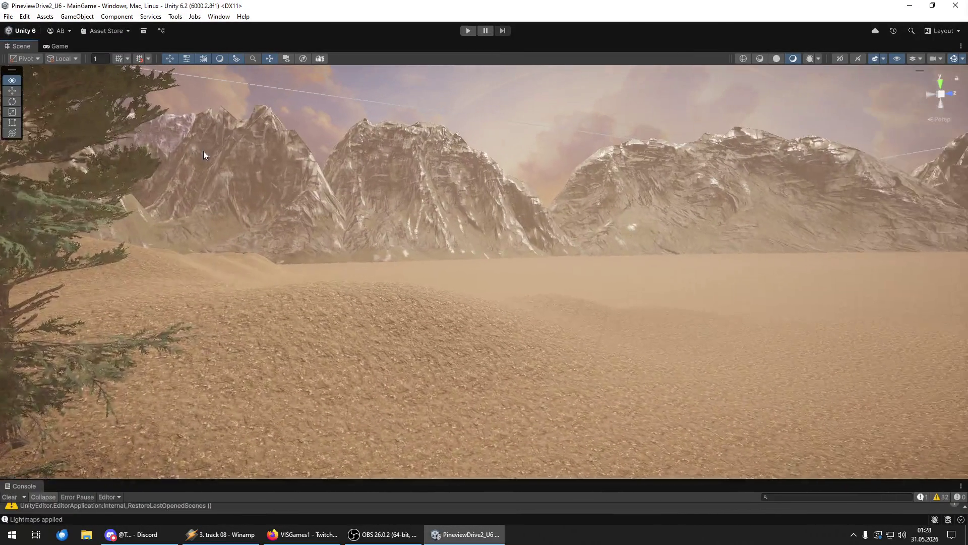
Step: Save the project again, fly on to a new mountain view, and save once more
left_click(8, 17)
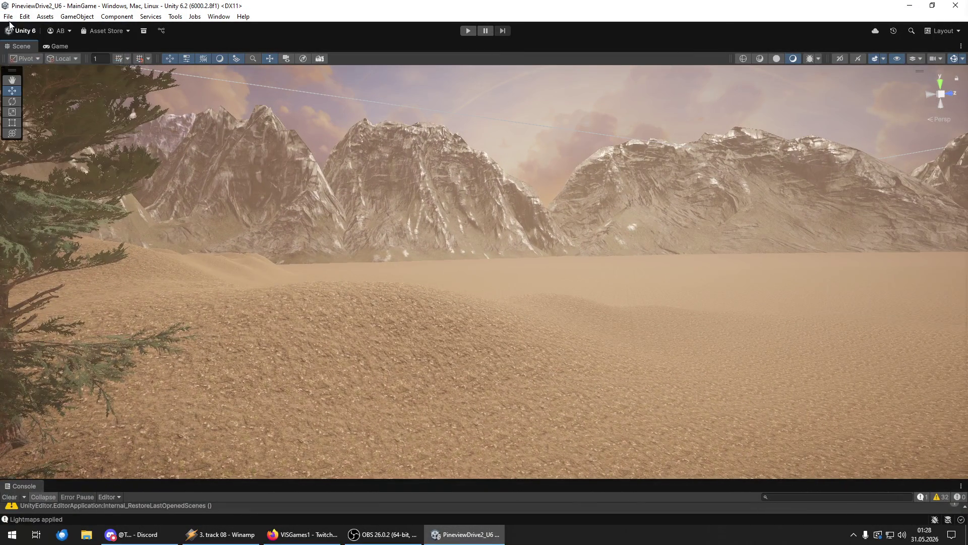
left_click(75, 124)
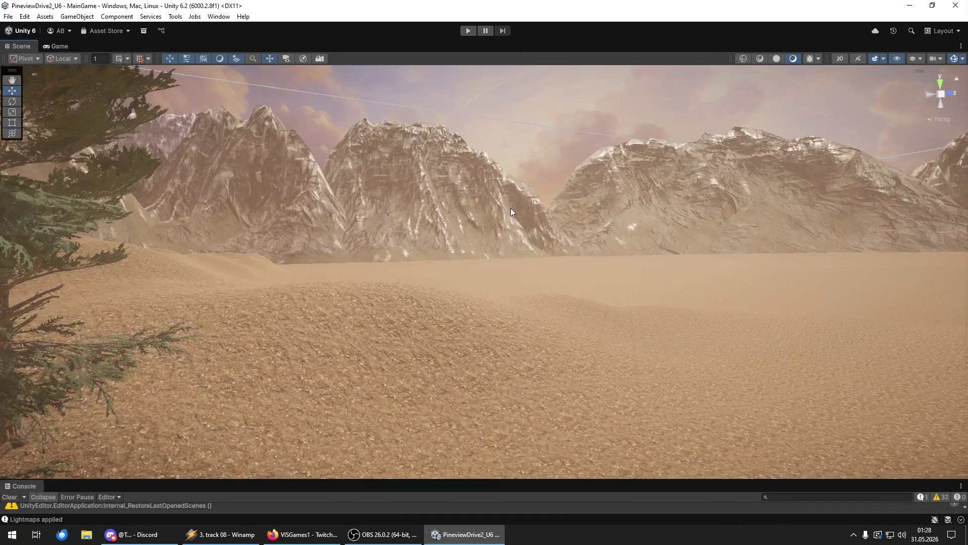
key("w")
left_click(8, 16)
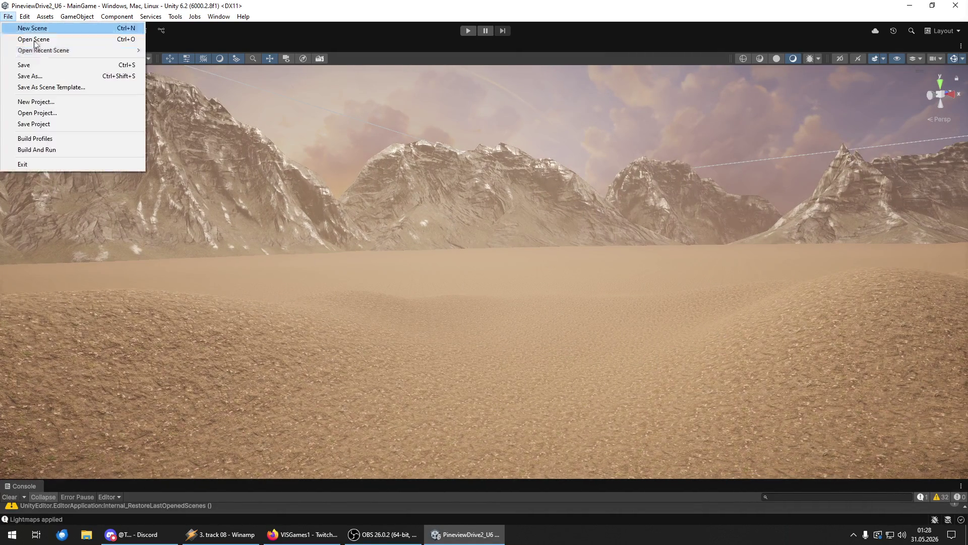
left_click(70, 125)
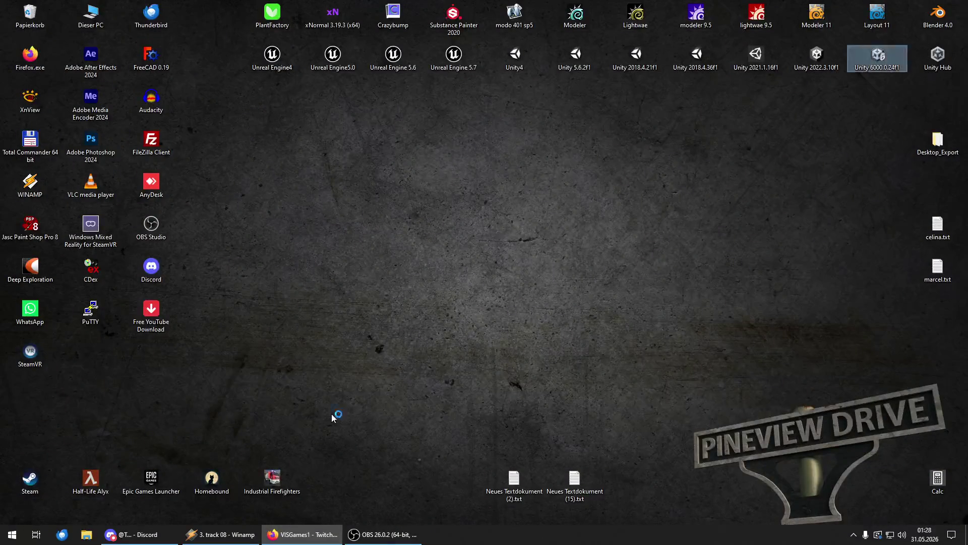
Step: Launch Unity Hub from the desktop, open PineviewDrive2_U6, and close the Hub
left_click(332, 417)
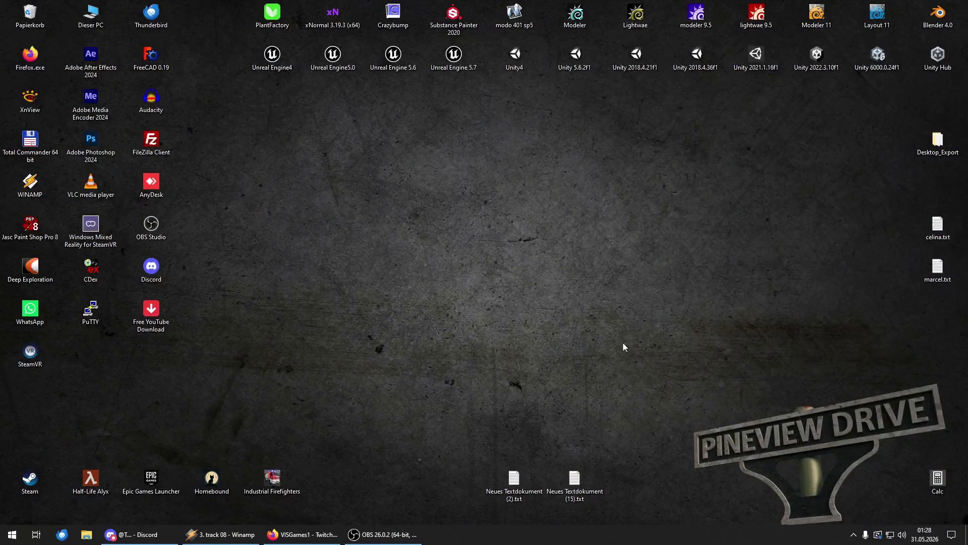
double_click(881, 57)
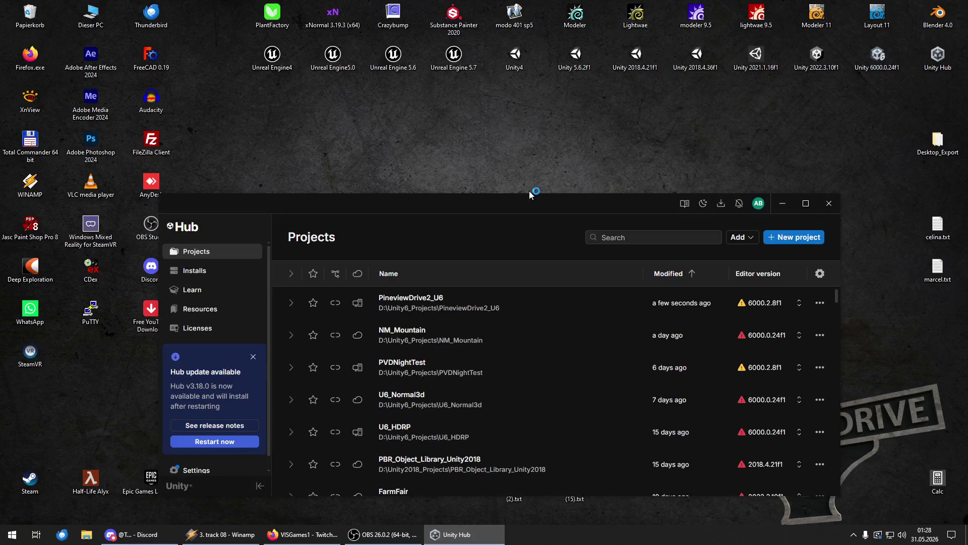
left_click(453, 301)
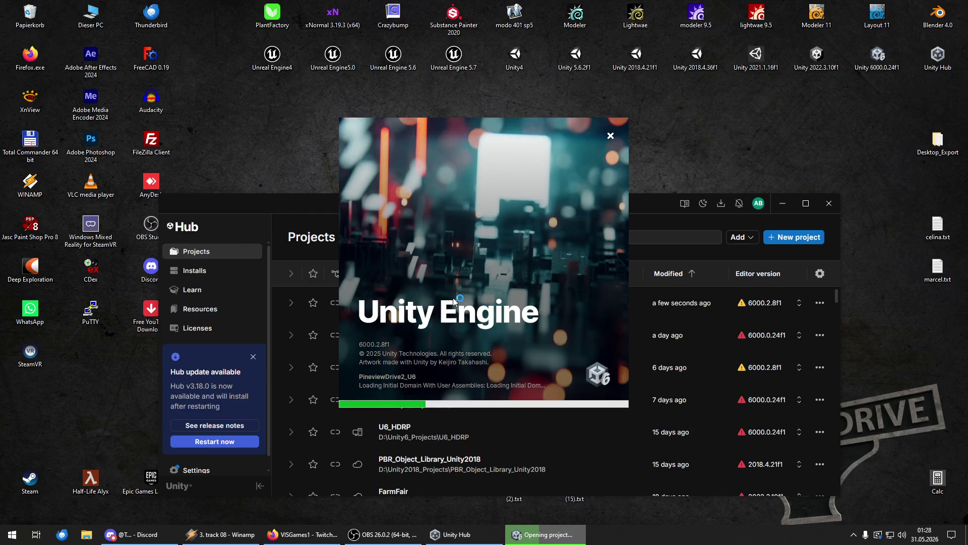
left_click(829, 203)
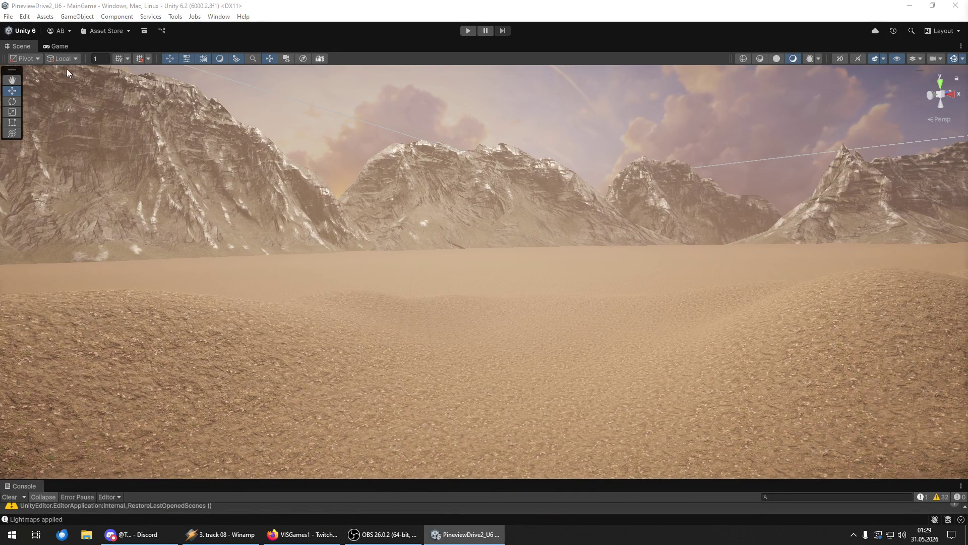
Step: Save the scene and the project, then bring up Task Manager to check Unity's resource use
left_click(4, 18)
left_click(10, 66)
left_click(8, 16)
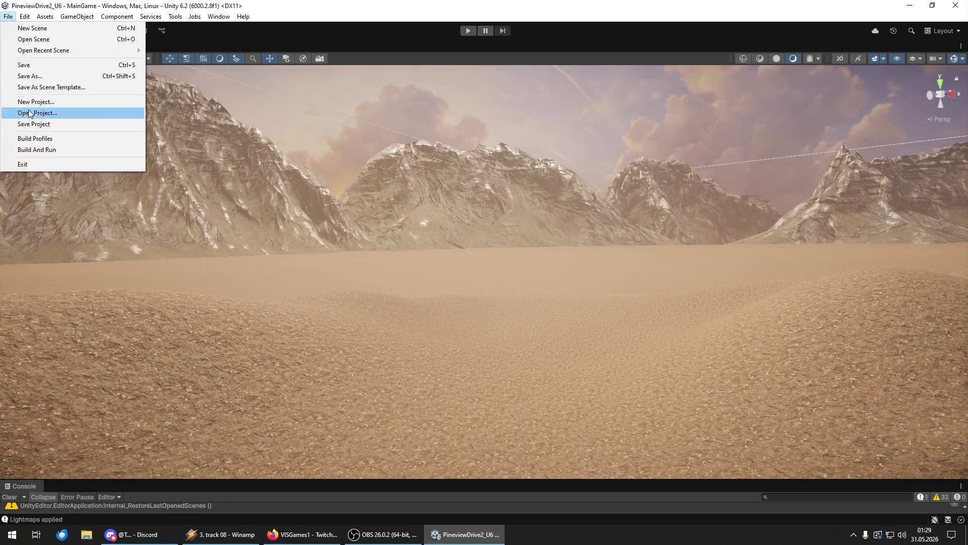
left_click(34, 123)
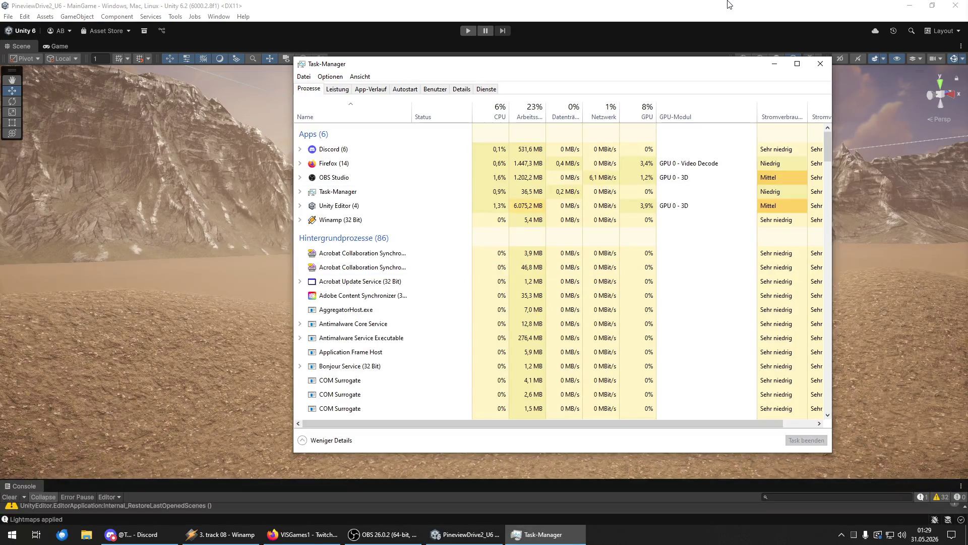
left_click(727, 5)
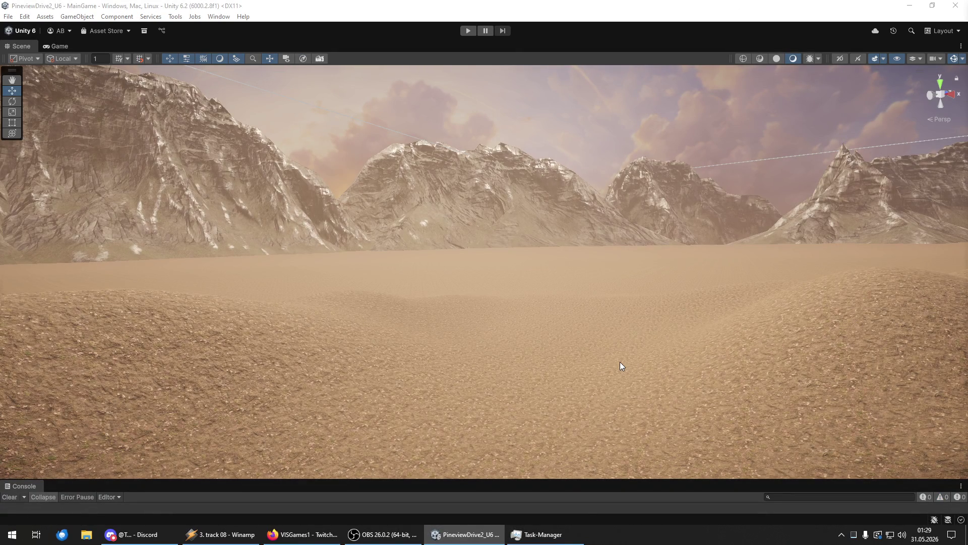
left_click(565, 535)
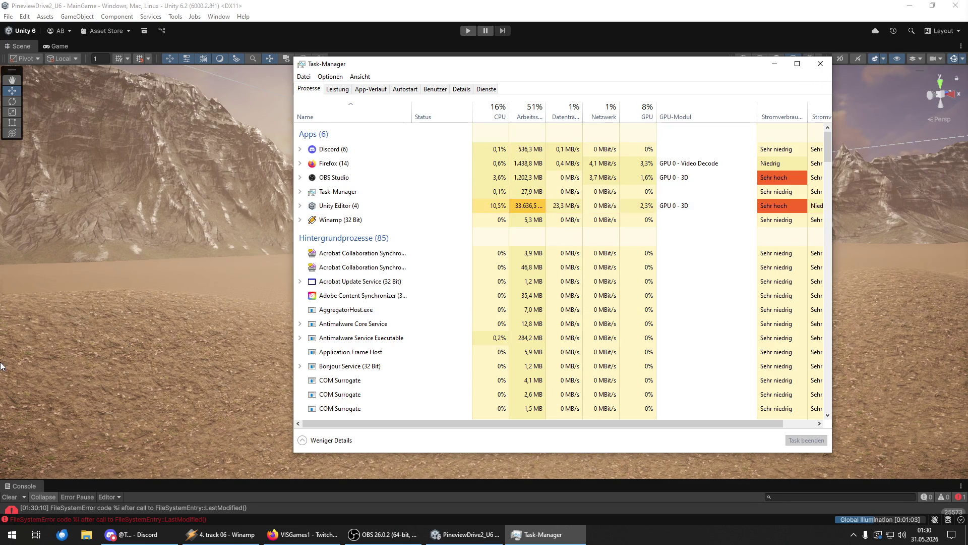
Step: Bring the Unity editor forward, then return Task Manager to the front
left_click(315, 459)
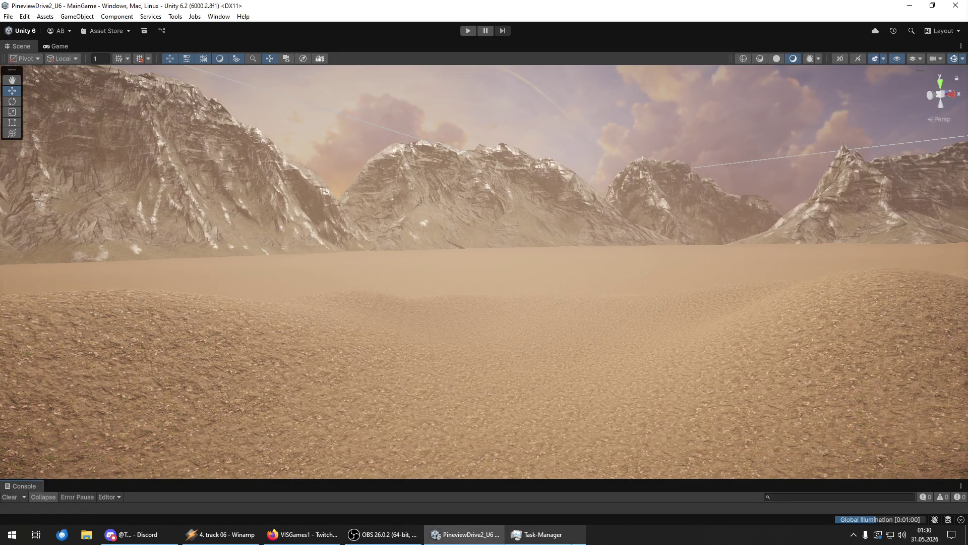
left_click(547, 535)
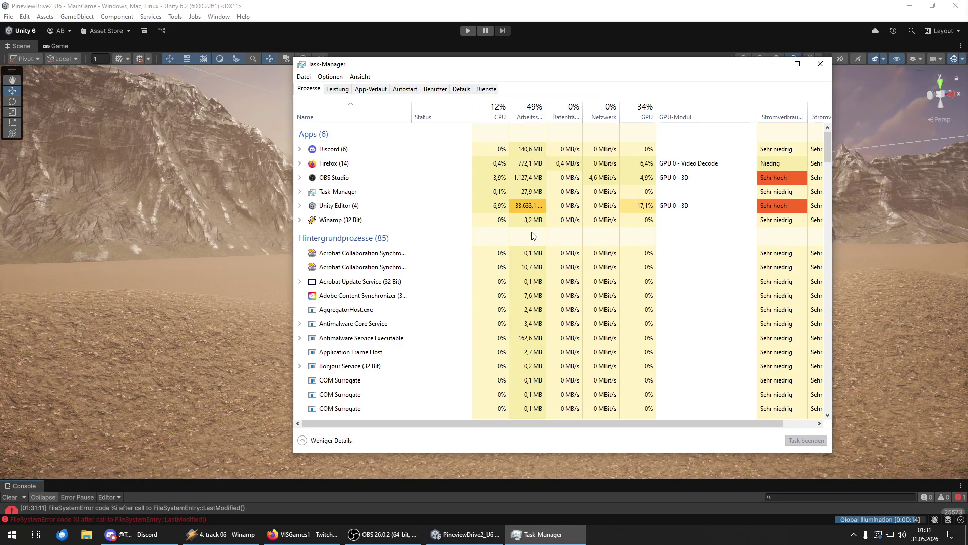
Step: Clear the FileSystemError messages from Unity's Console
left_click(8, 499)
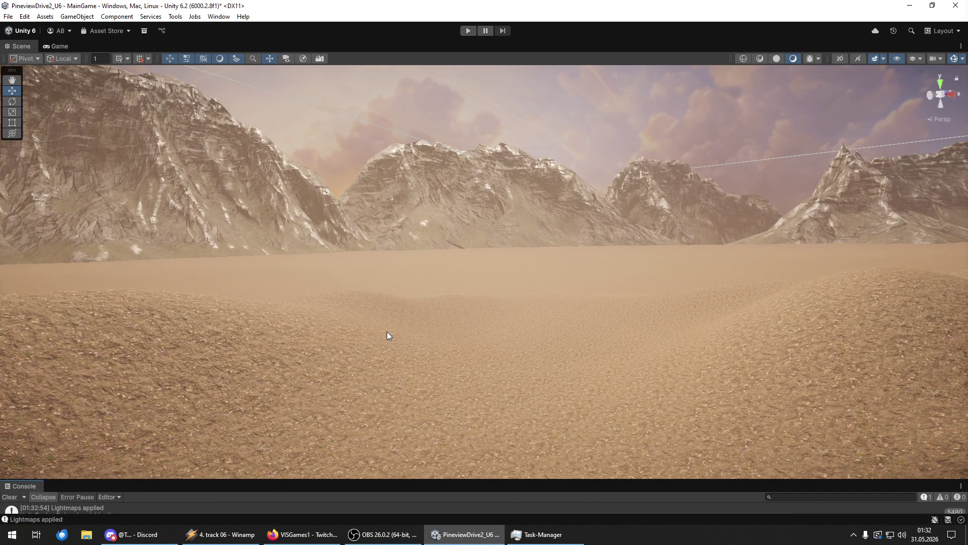
Step: Clear the Console and fly the Scene view from the desert into the forest by the white chapel
left_click(14, 499)
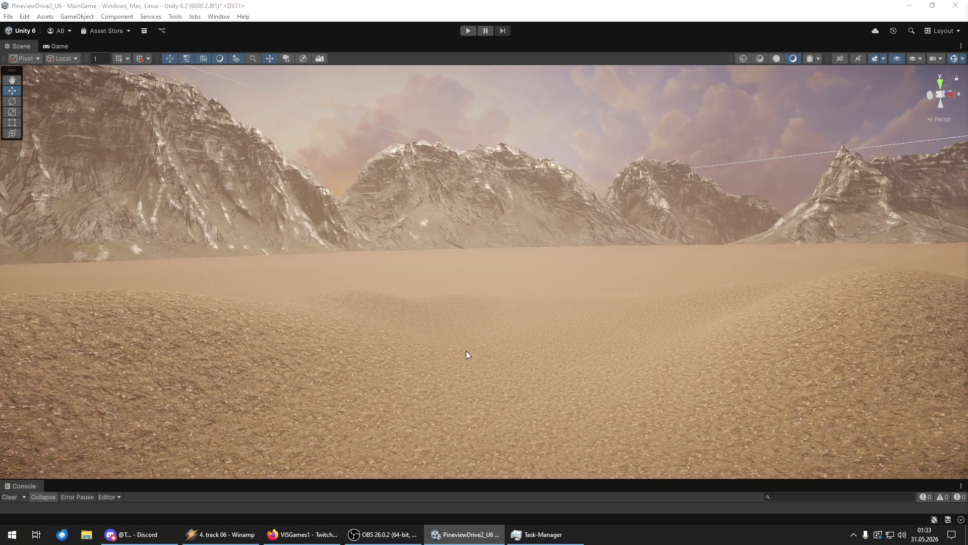
mouse_move(509, 324)
left_mouse_down()
mouse_move(863, 320)
mouse_move(798, 287)
mouse_move(926, 288)
mouse_move(869, 284)
mouse_move(860, 298)
mouse_move(804, 298)
mouse_move(772, 277)
mouse_move(885, 256)
mouse_move(832, 296)
left_mouse_up()
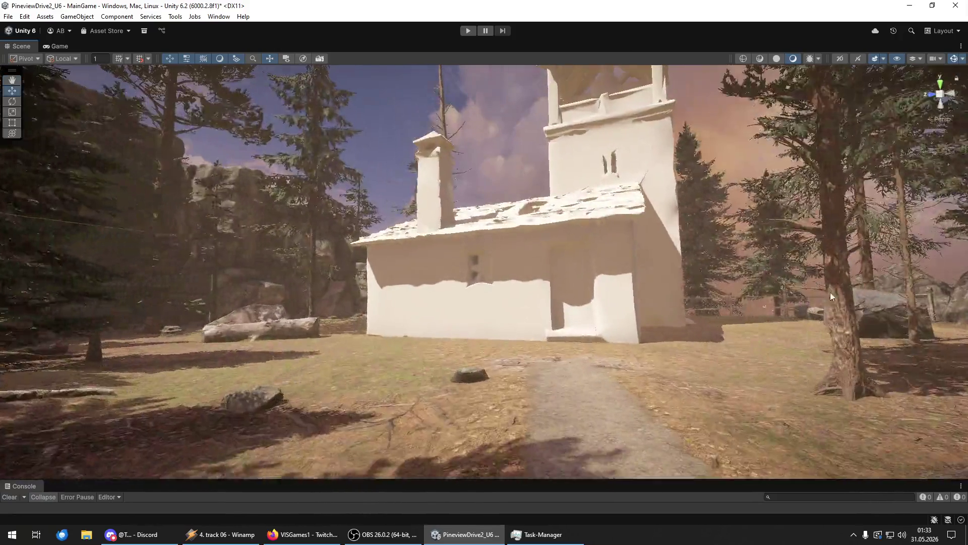
left_click(307, 58)
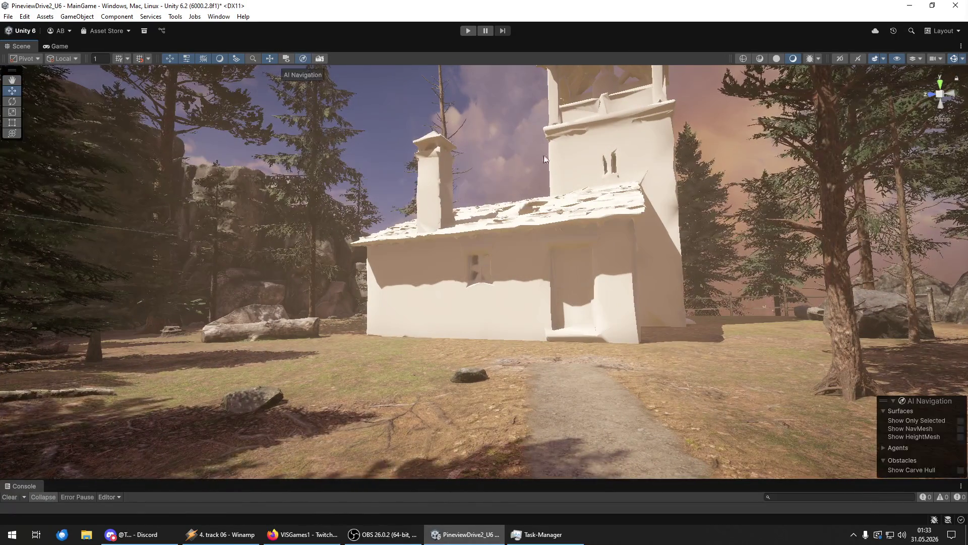
Step: Show the baked NavMesh in cyan, inspect it around the cliffs and canyon paths, then hide it
left_click(961, 428)
left_click_drag(948, 428, 109, 363)
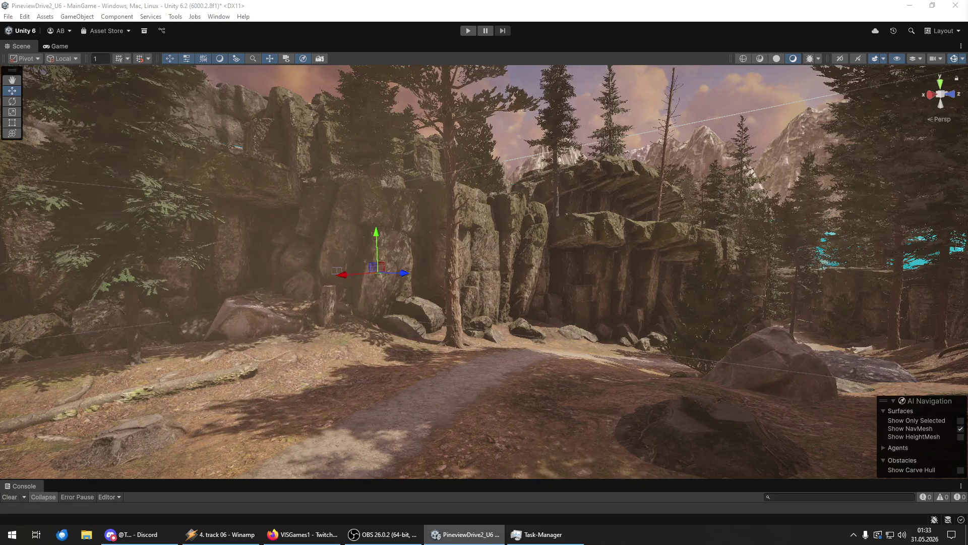
left_click(655, 279)
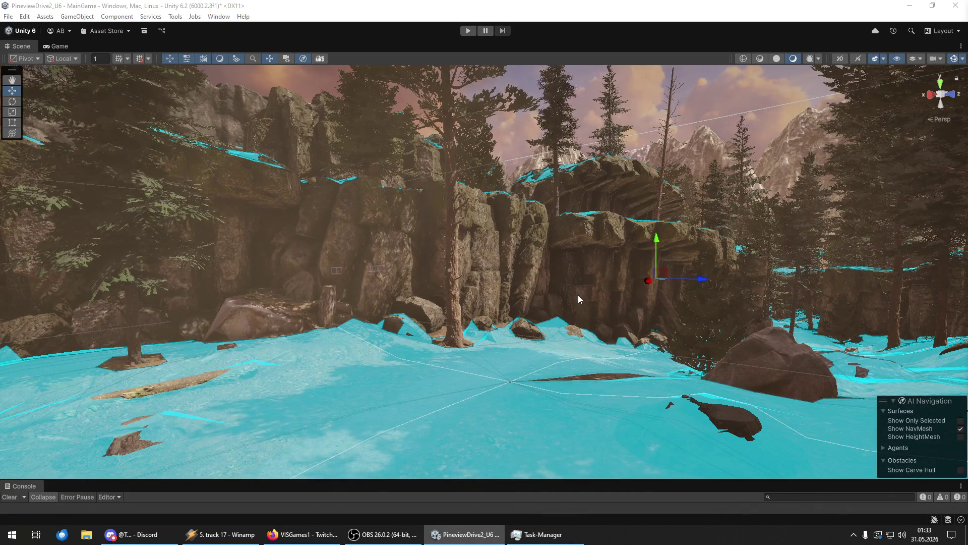
mouse_move(578, 299)
left_mouse_down()
mouse_move(76, 288)
mouse_move(65, 277)
mouse_move(650, 287)
mouse_move(493, 275)
mouse_move(486, 318)
mouse_move(540, 304)
mouse_move(60, 316)
mouse_move(91, 310)
mouse_move(395, 361)
mouse_move(112, 297)
left_mouse_up()
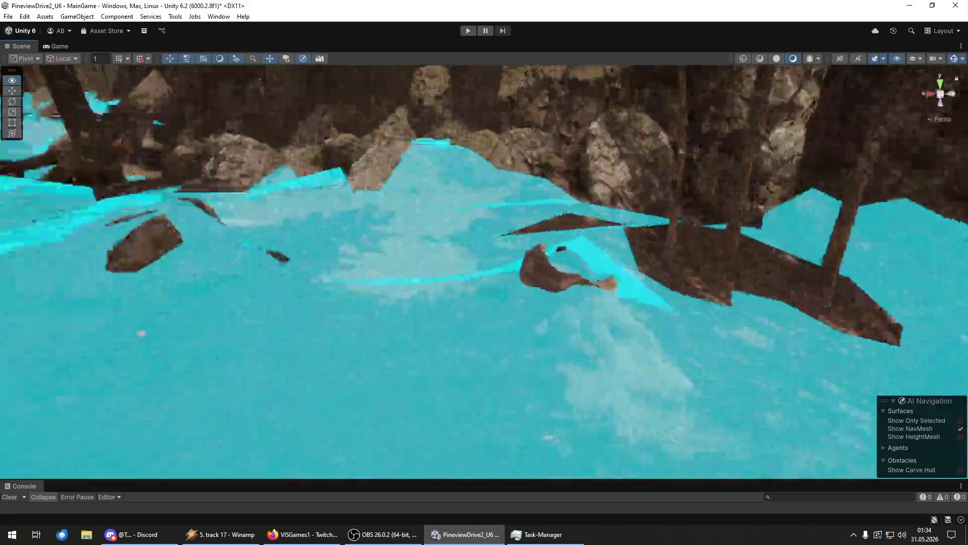
mouse_move(112, 297)
left_mouse_down()
mouse_move(86, 328)
mouse_move(23, 298)
left_mouse_up()
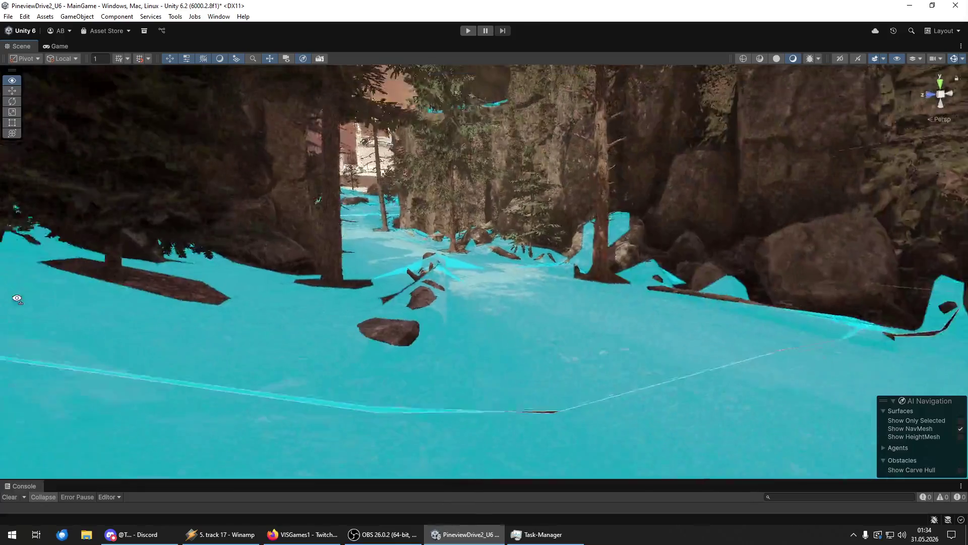
mouse_move(29, 301)
left_mouse_down()
mouse_move(444, 298)
mouse_move(454, 295)
mouse_move(389, 285)
mouse_move(526, 253)
mouse_move(497, 249)
mouse_move(807, 307)
mouse_move(20, 298)
mouse_move(545, 268)
mouse_move(883, 282)
mouse_move(64, 287)
mouse_move(55, 291)
mouse_move(62, 301)
mouse_move(544, 286)
mouse_move(39, 285)
left_mouse_up()
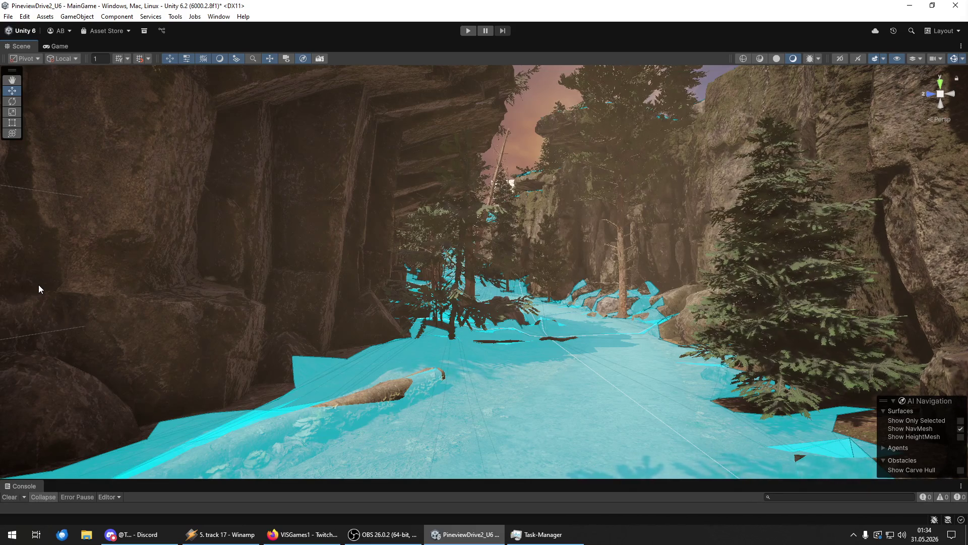
mouse_move(63, 272)
left_mouse_down()
mouse_move(166, 280)
mouse_move(134, 253)
mouse_move(228, 258)
mouse_move(55, 285)
mouse_move(26, 279)
mouse_move(55, 269)
mouse_move(425, 276)
mouse_move(871, 250)
left_mouse_up()
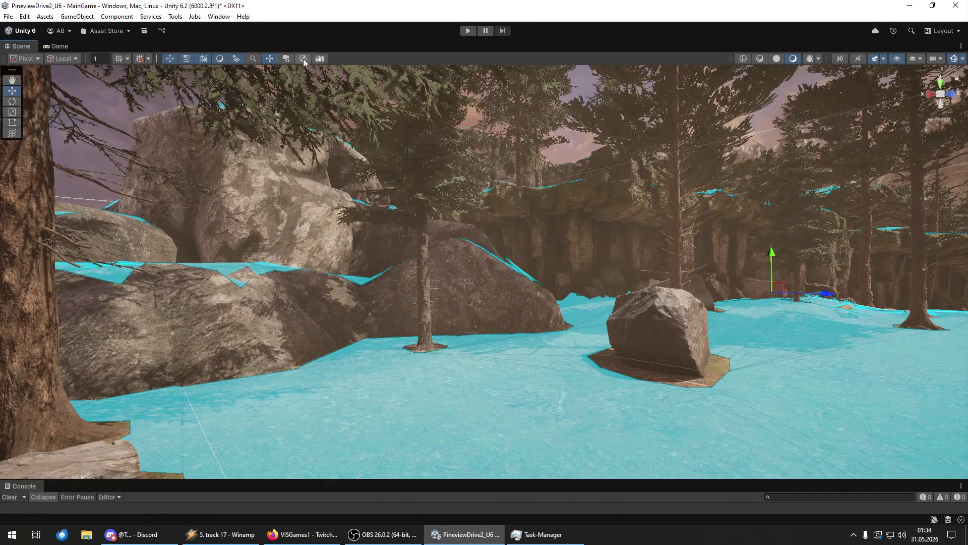
left_click(962, 430)
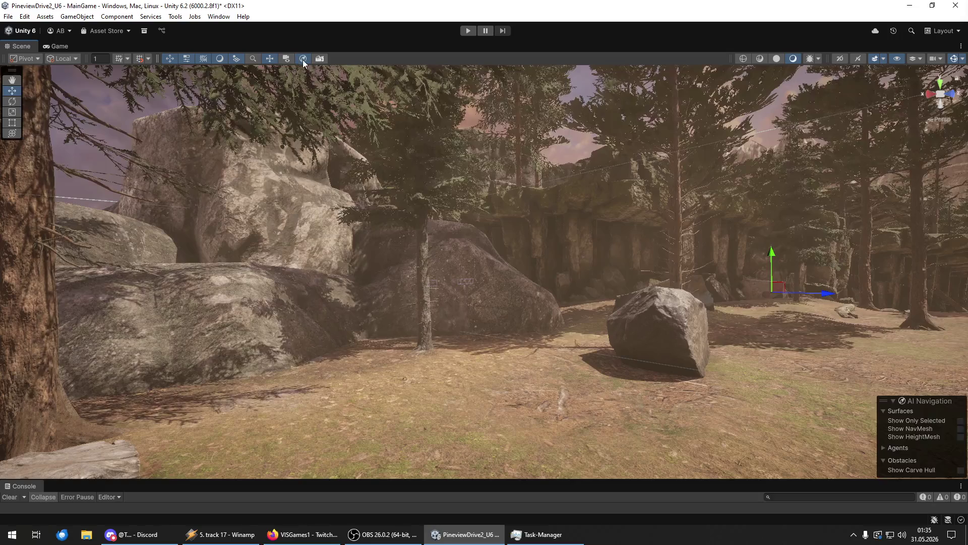
Step: Save the Unity project from the File menu, then close Task Manager and open Dieser PC
mouse_move(113, 243)
left_mouse_down()
mouse_move(292, 274)
mouse_move(277, 276)
left_mouse_up()
left_click(12, 19)
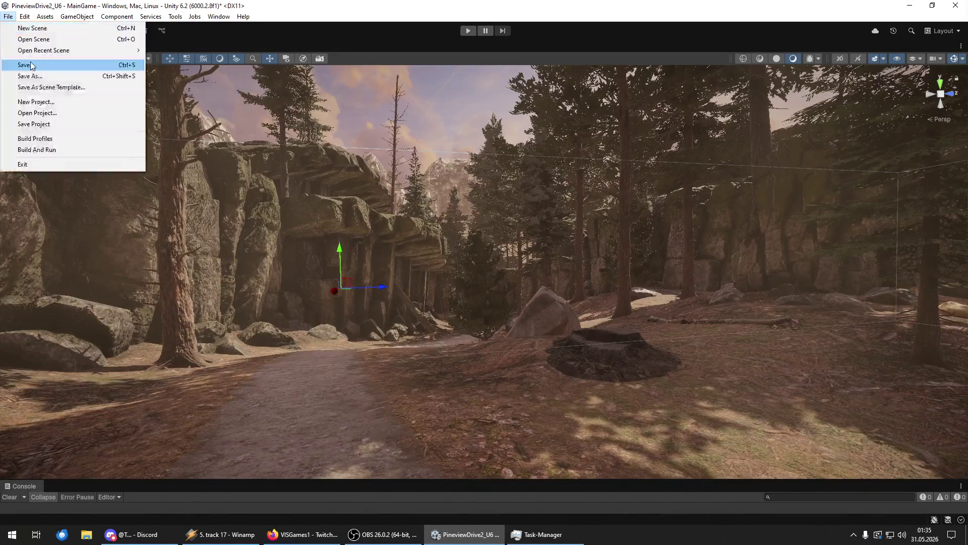
left_click(7, 16)
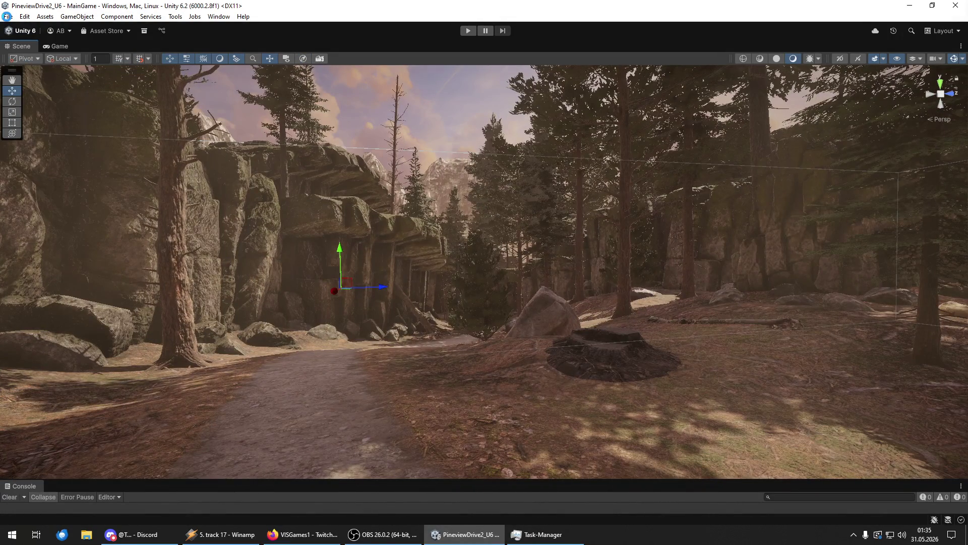
left_click(7, 17)
left_click(53, 125)
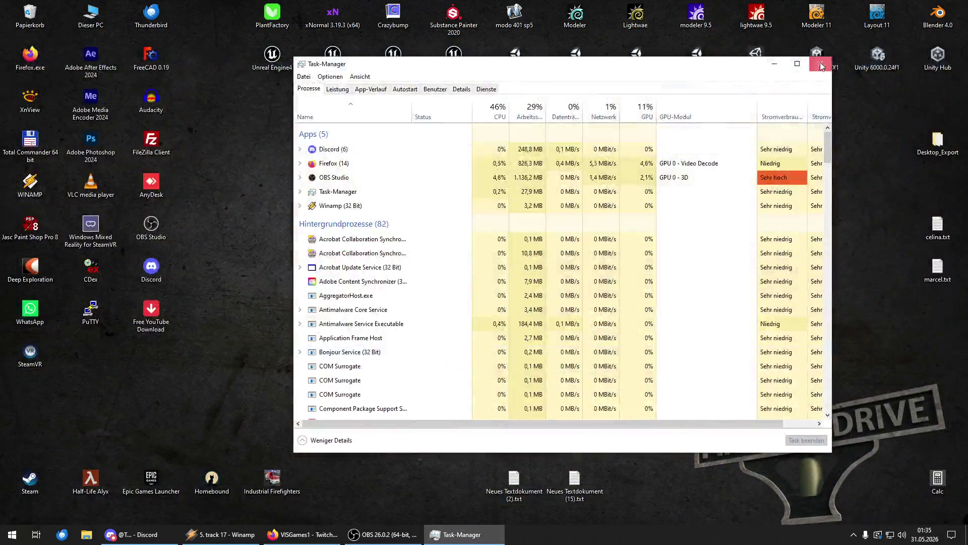
left_click(822, 66)
double_click(91, 14)
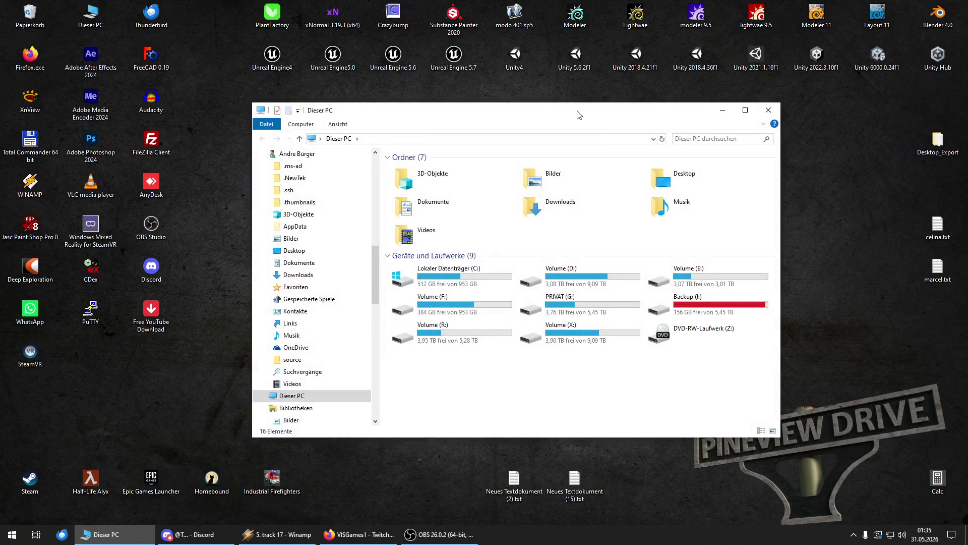
Step: Move the deletion progress window aside and open Volume (D:) at its U folders
key("super+d")
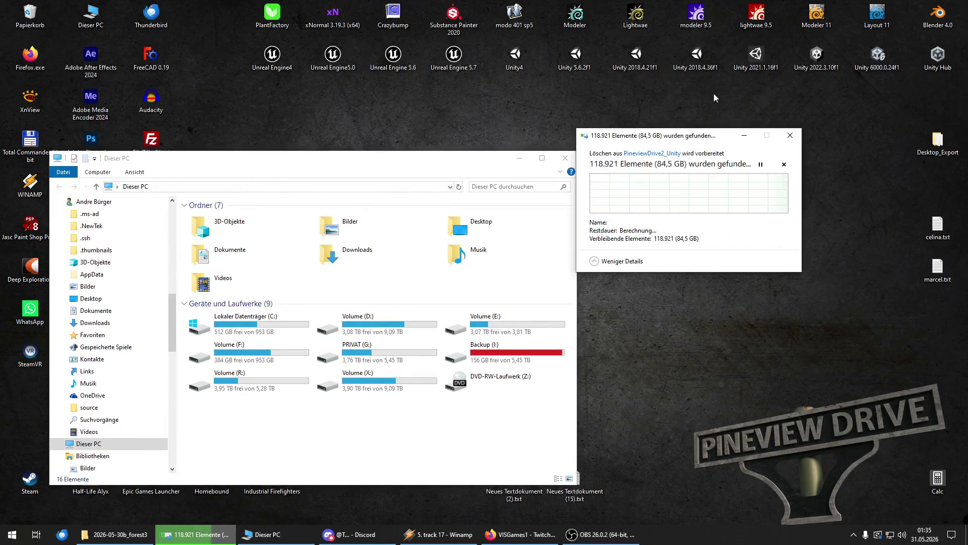
left_click_drag(706, 135, 760, 76)
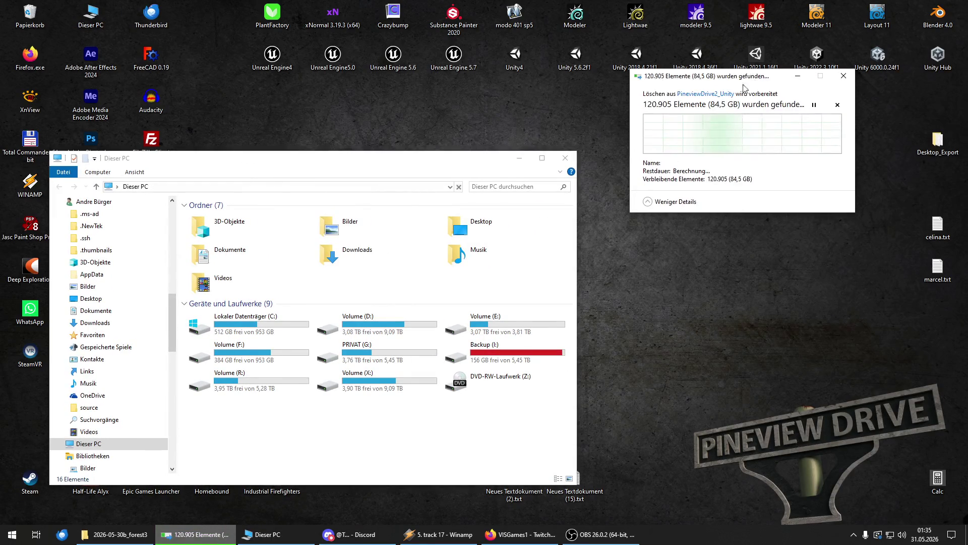
double_click(338, 334)
key("u")
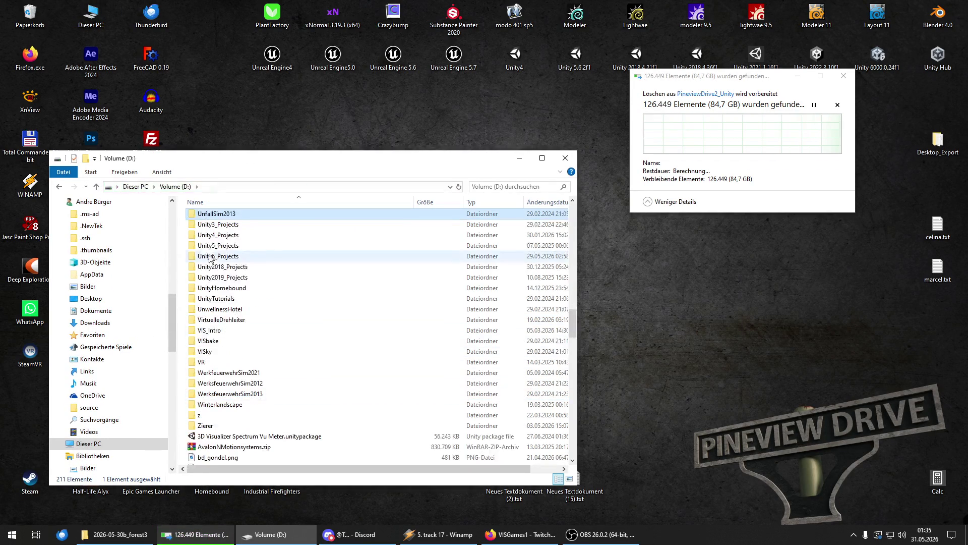
left_click_drag(315, 162, 967, 202)
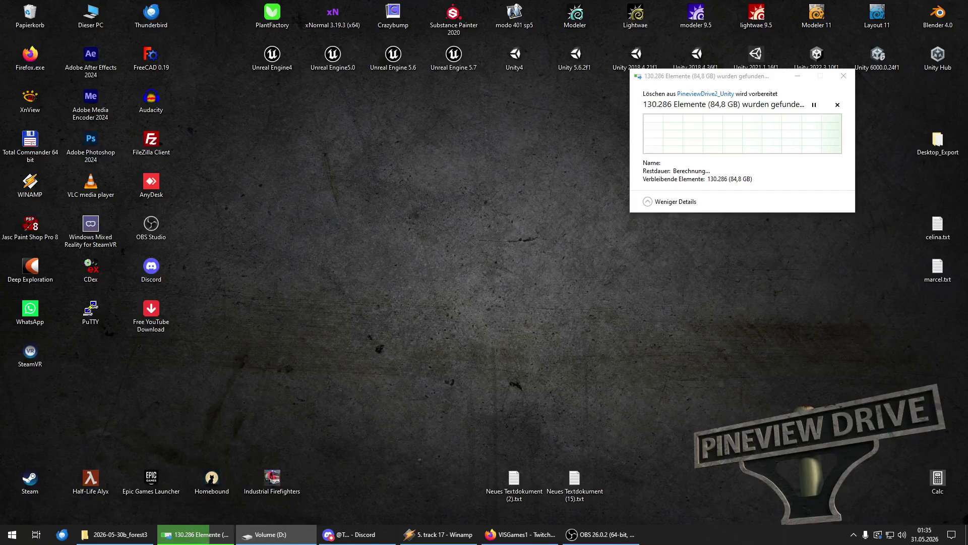
Step: Go into Unity6_Projects and open the PineviewDrive2_U6 project folder beside the backup window
key("Return")
key("BackSpace")
key("Return")
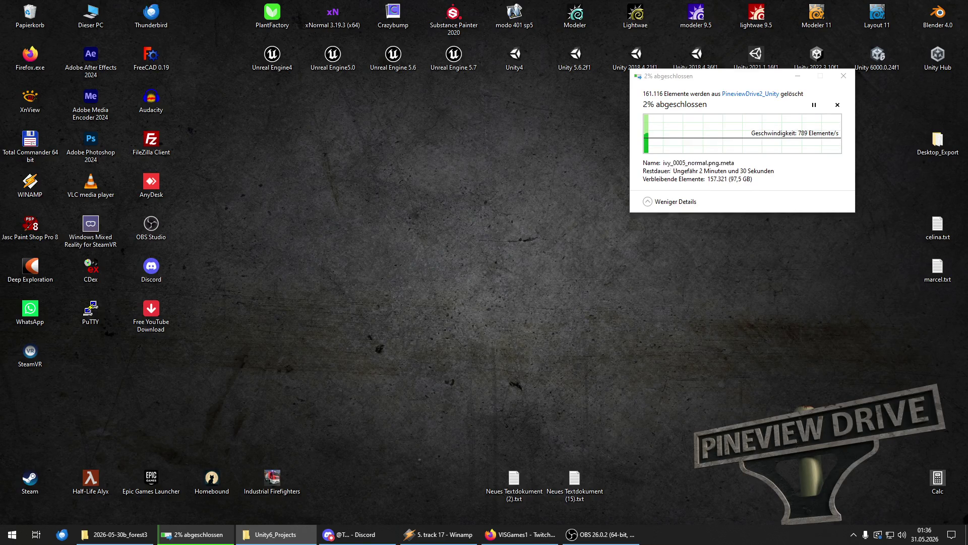
key("alt+Tab")
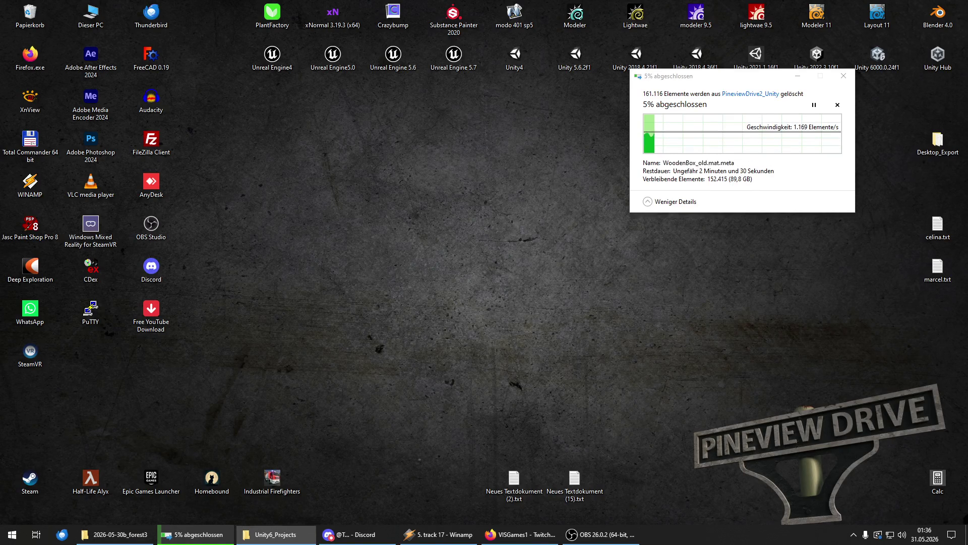
key("alt+Tab")
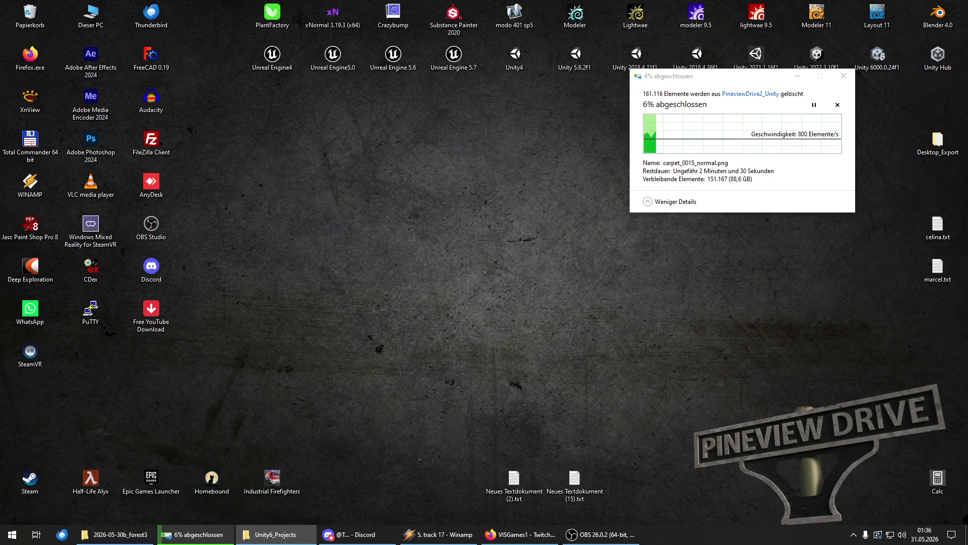
key("Return")
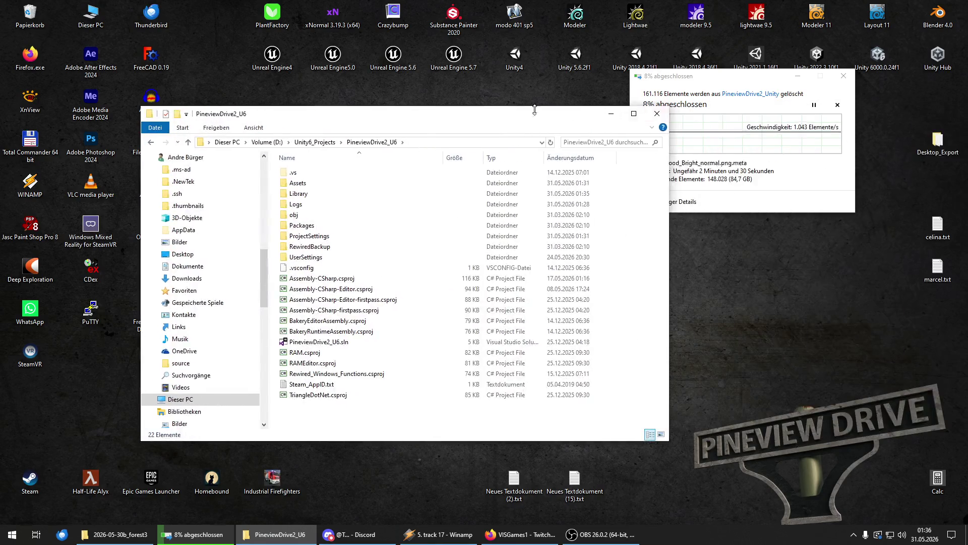
left_click_drag(534, 104, 447, 150)
Step: Paste the project files from Logs to TriangleDotNet into the empty backup PineviewDrive2_U6 folder
key("alt+Tab")
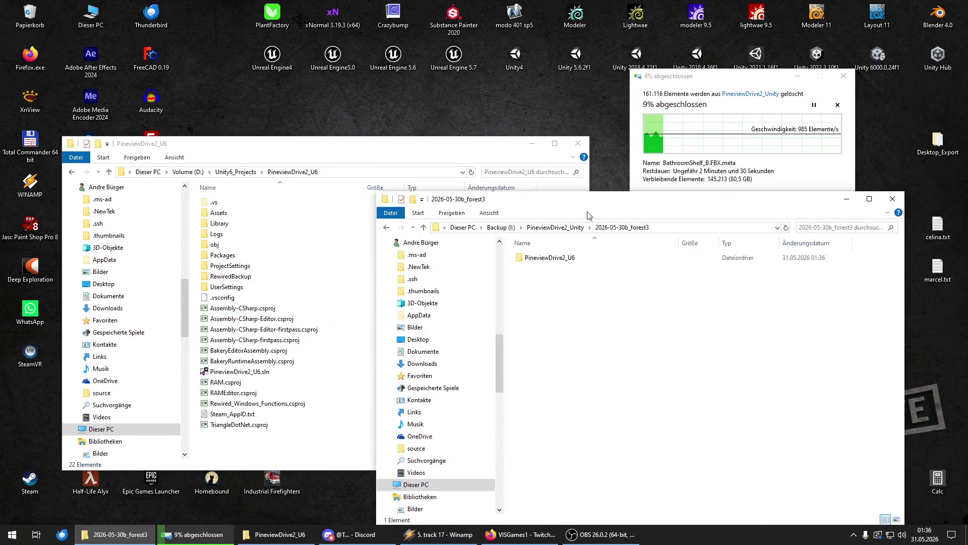
double_click(543, 257)
left_click_drag(225, 242, 236, 426)
right_click(722, 479)
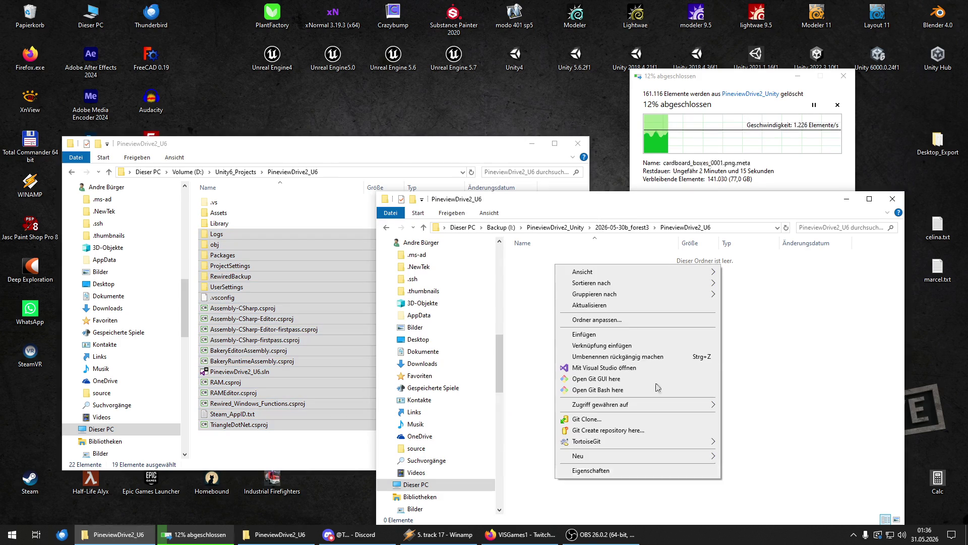
left_click(625, 334)
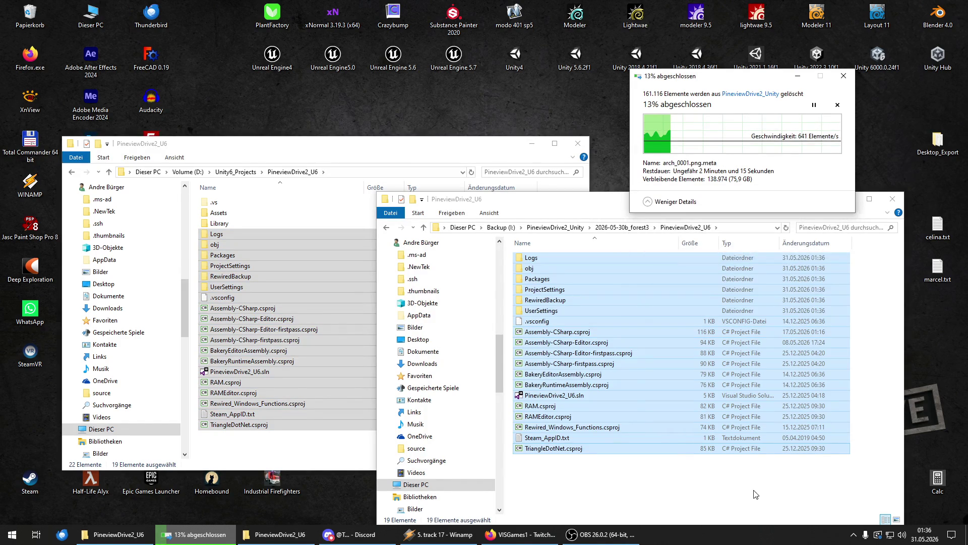
left_click(662, 494)
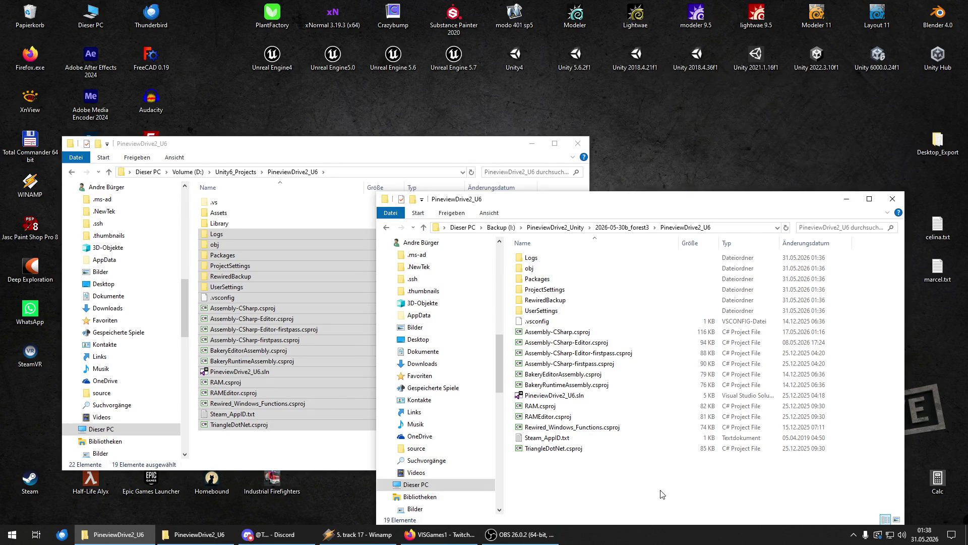
left_click_drag(642, 206, 665, 178)
Step: Paste the Assets folder into the backup PineviewDrive2_U6 folder and minimize the copy progress dialog
left_click(218, 212)
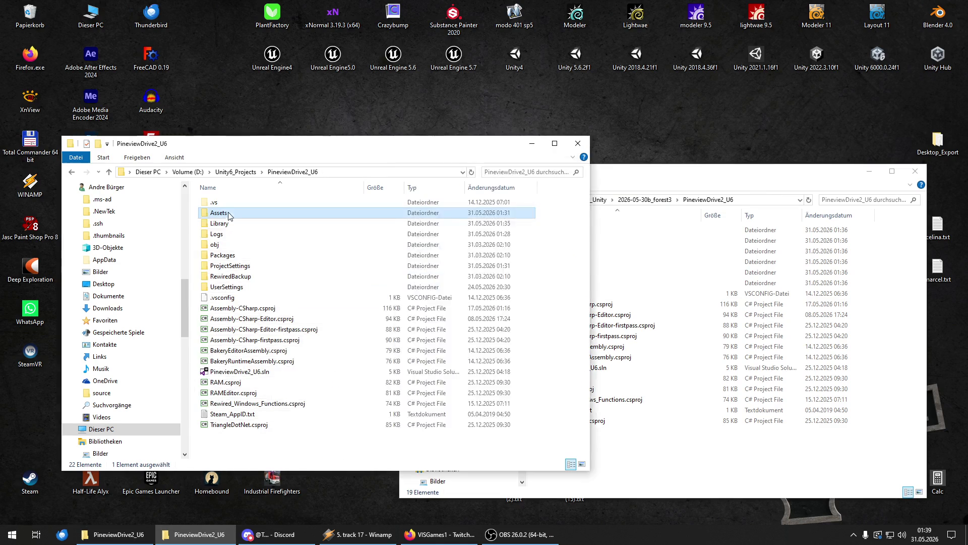
right_click(675, 476)
left_click(578, 330)
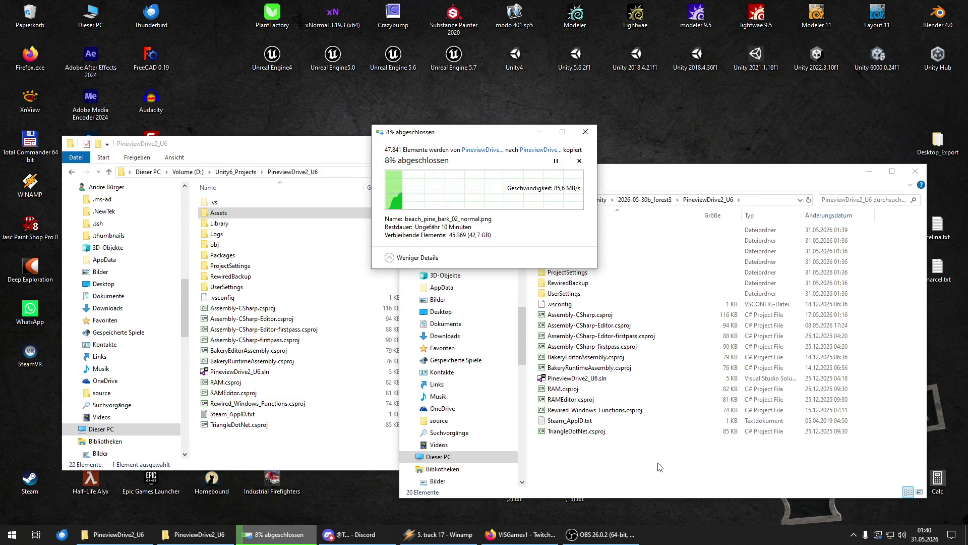
left_click(540, 131)
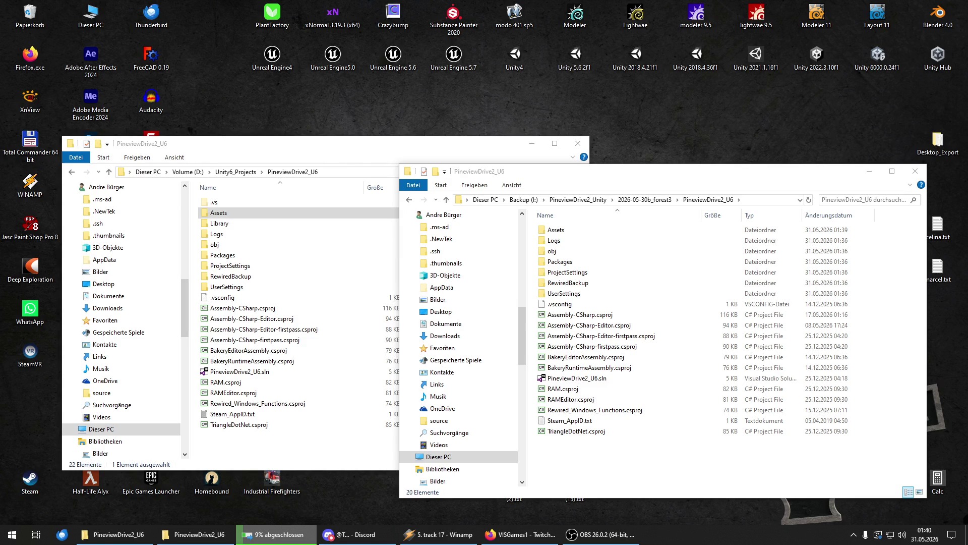
Step: Open a new Dieser PC window and browse to Volume (D:) > PineviewDrive2
double_click(91, 15)
mouse_move(721, 189)
left_mouse_down()
mouse_move(589, 123)
mouse_move(571, 88)
left_mouse_up()
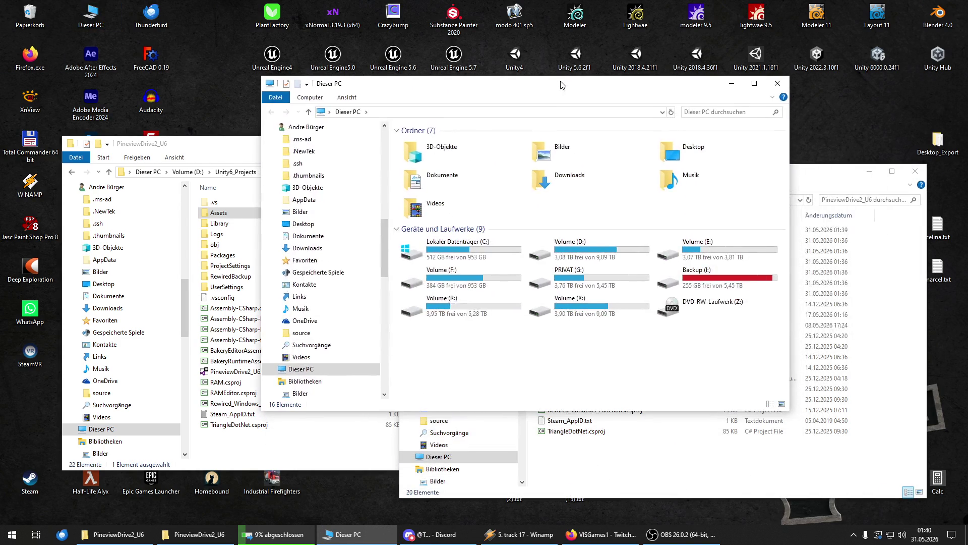
double_click(580, 246)
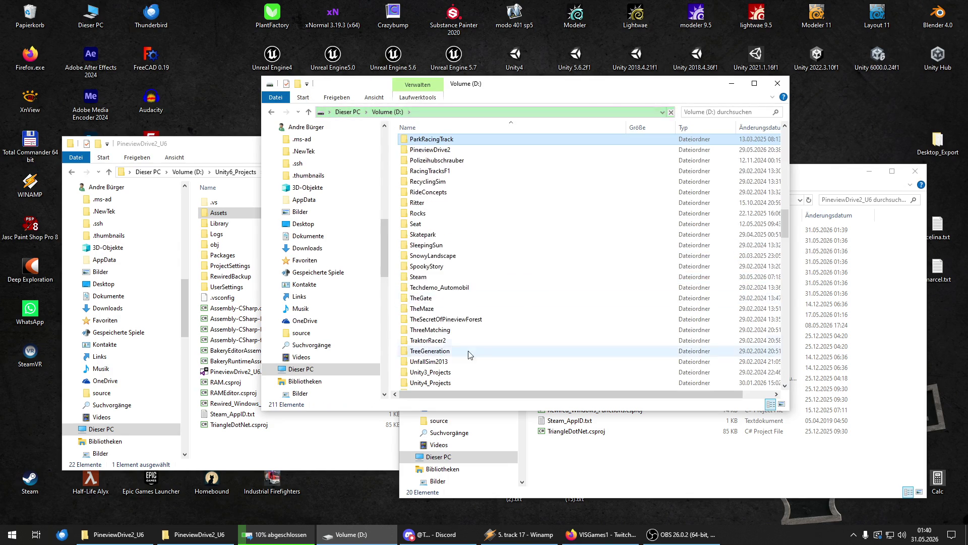
double_click(452, 150)
scroll(444, 293, "down", 9)
scroll(444, 292, "up", 3)
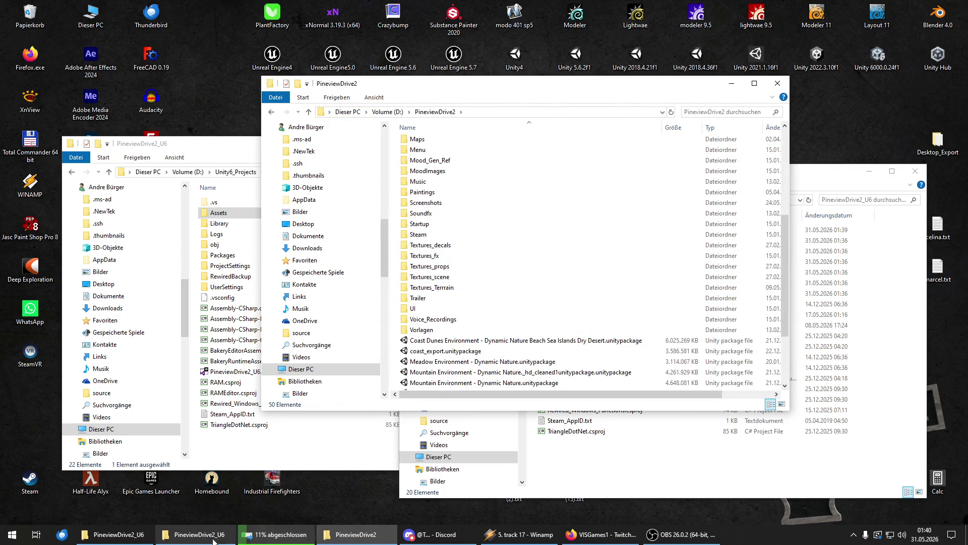
Step: Open the Trailer folder and play Preview_Teaser.mp4 in VLC
left_click(522, 534)
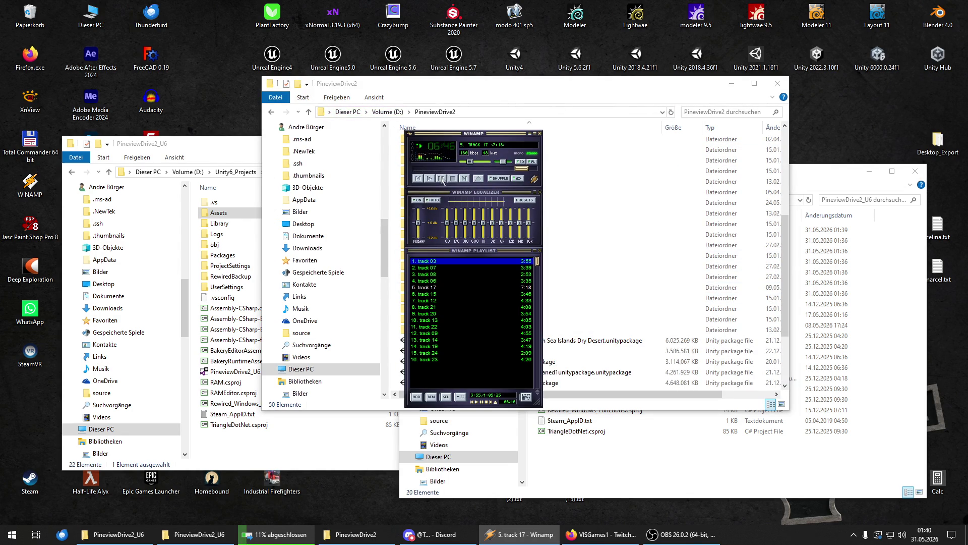
left_click(530, 134)
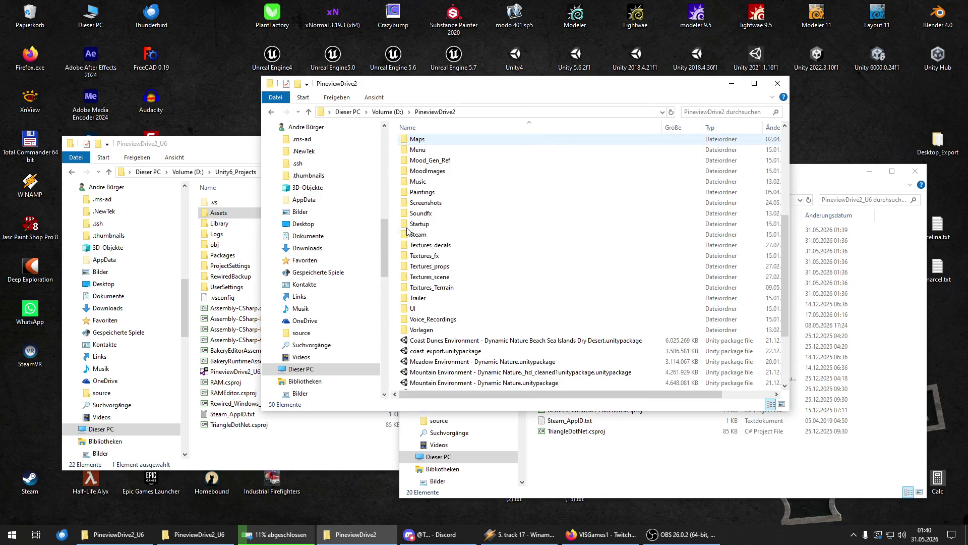
double_click(428, 296)
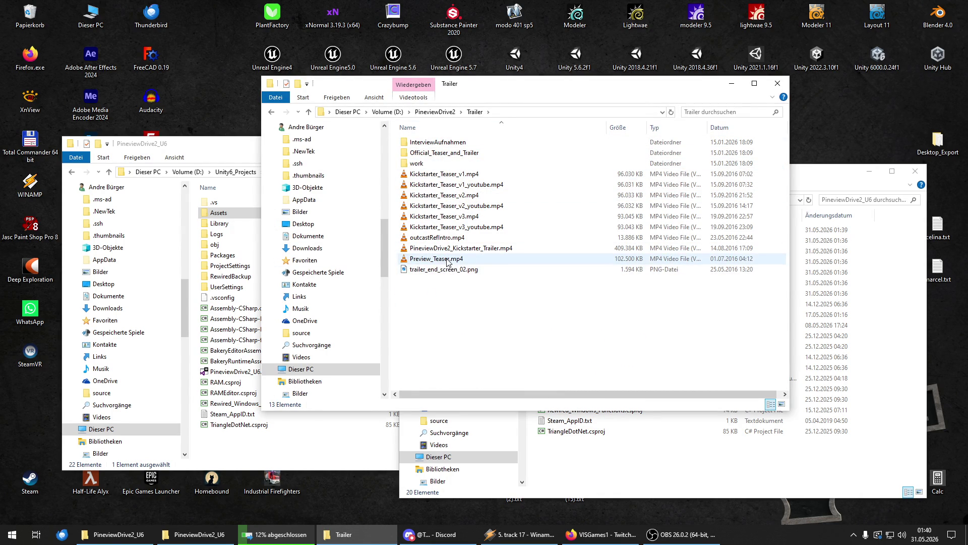
mouse_move(447, 261)
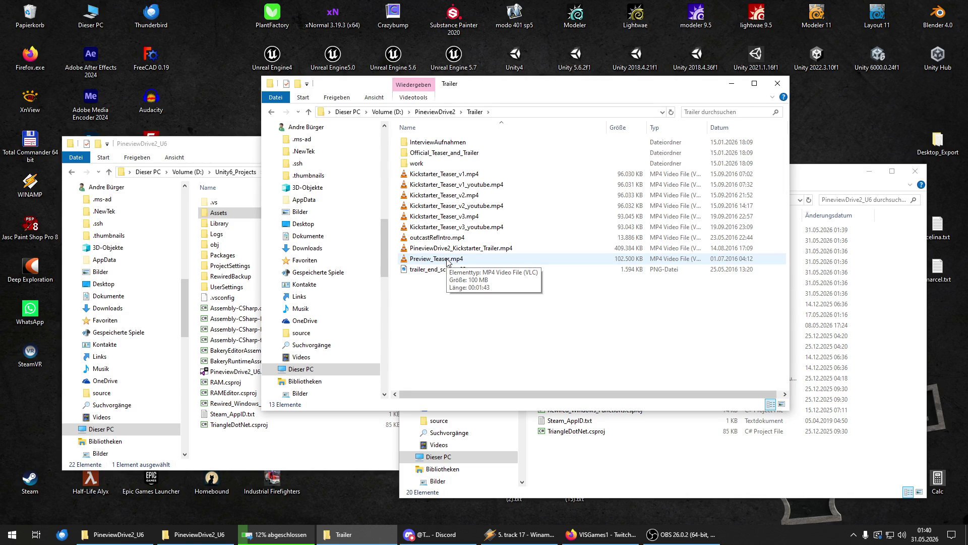
left_click(447, 261)
double_click(447, 261)
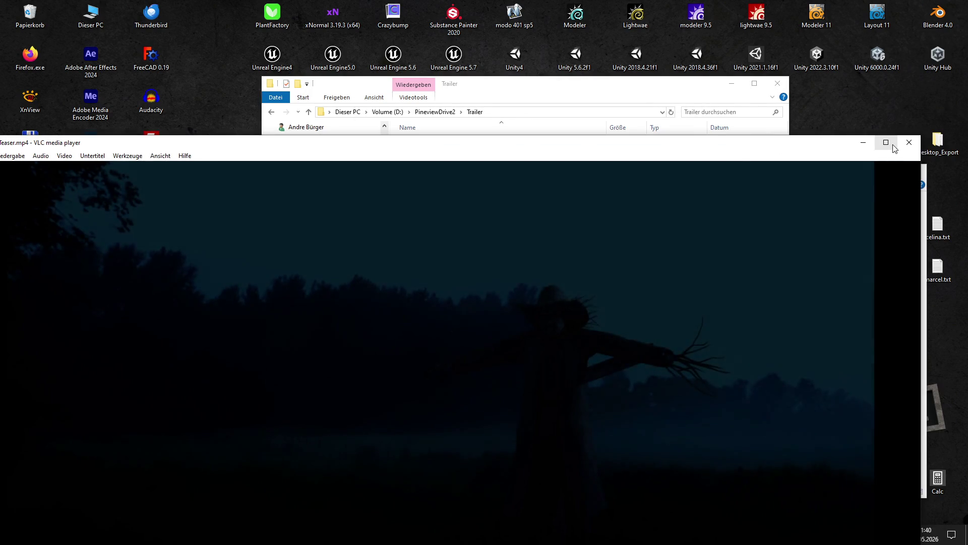
Step: Enlarge VLC and skim Preview_Teaser.mp4 ahead to about 01:02
left_click(886, 142)
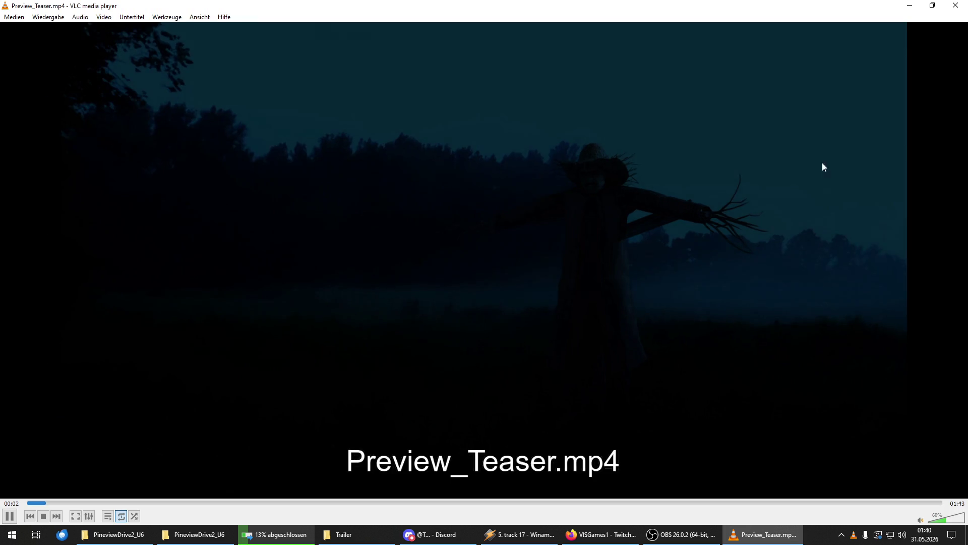
scroll(392, 344, "down", 2)
left_click(140, 503)
left_click(268, 503)
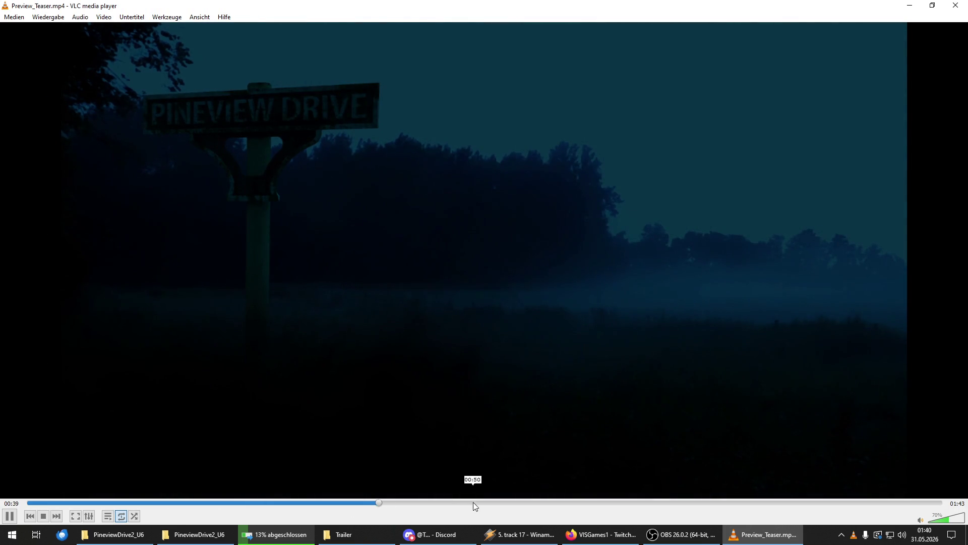
left_click(473, 503)
left_click(530, 503)
left_click(583, 503)
Step: Play PineviewDrive2_Kickstarter_Trailer.mp4 and skim past the gate scene to about 01:36
left_click(352, 531)
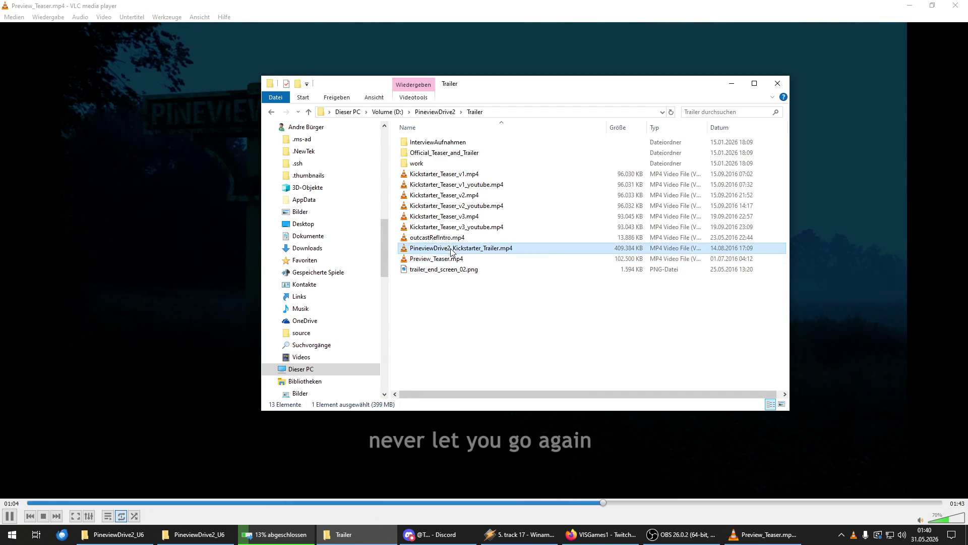
double_click(436, 250)
left_click(78, 503)
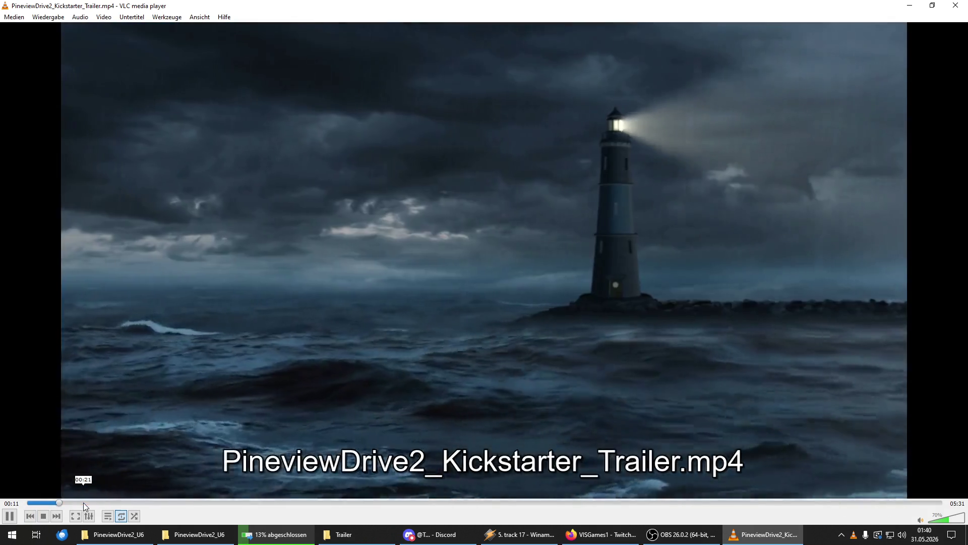
left_click(83, 502)
left_click(108, 503)
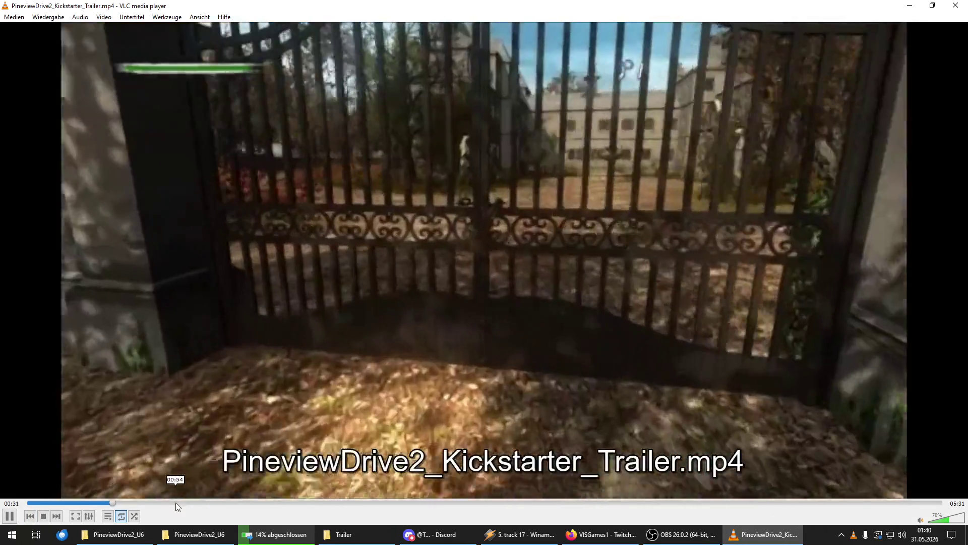
scroll(235, 442, "up", 1)
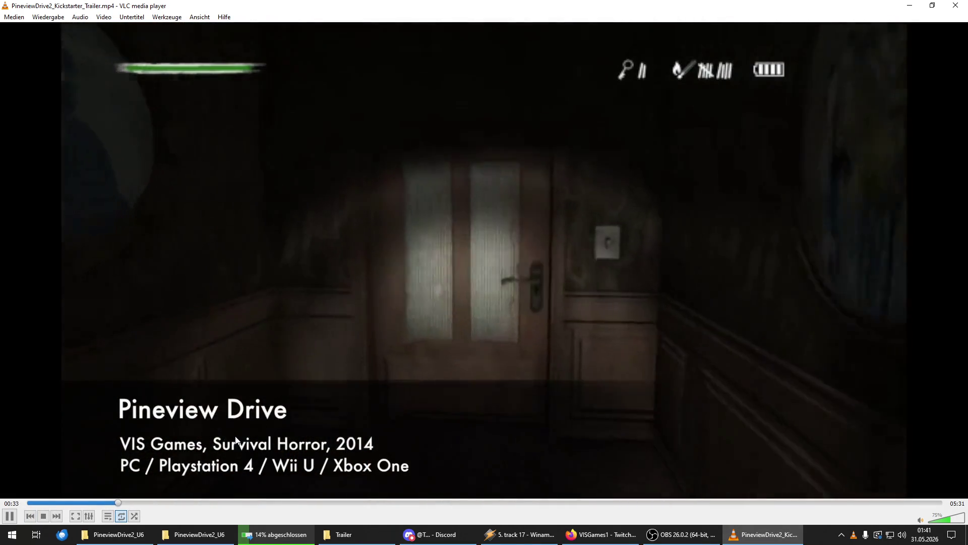
scroll(235, 441, "up", 3)
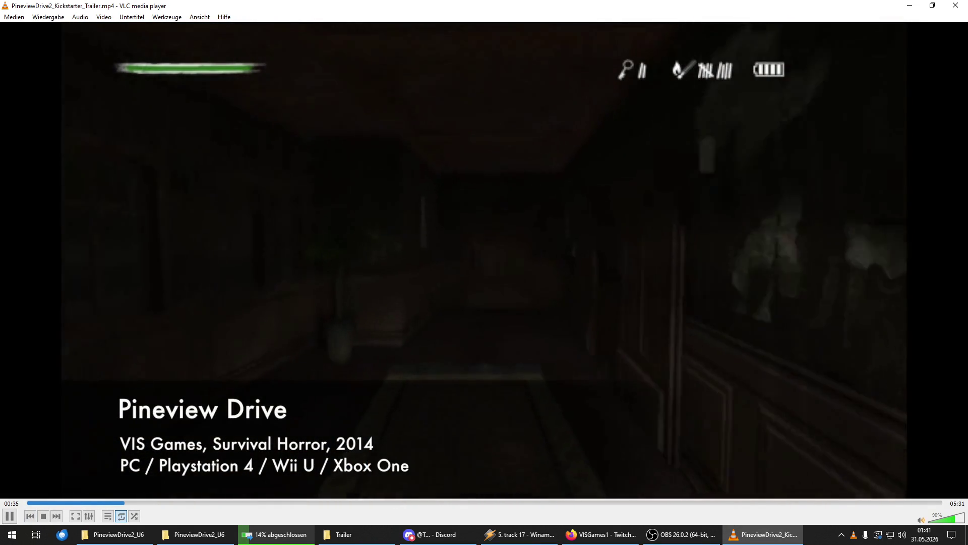
scroll(237, 435, "up", 1)
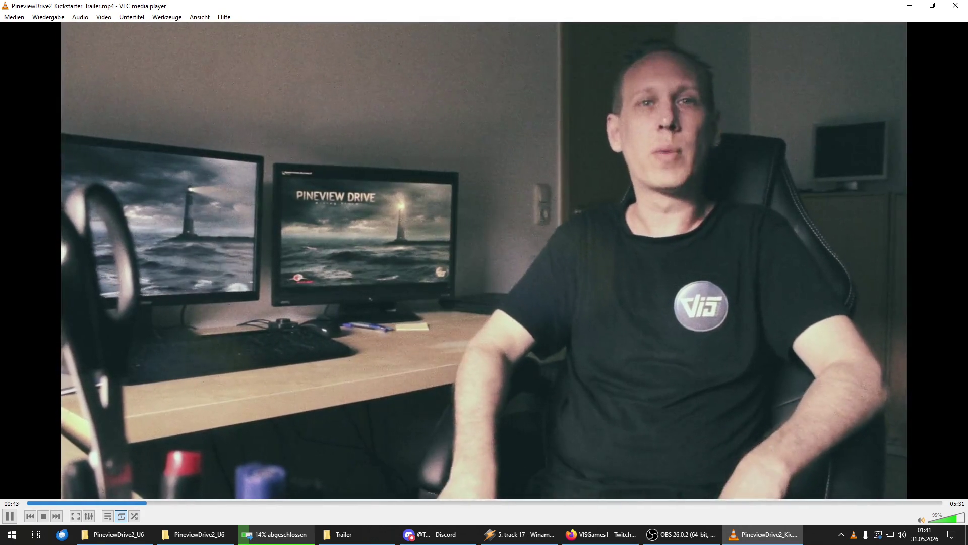
scroll(197, 377, "up", 3)
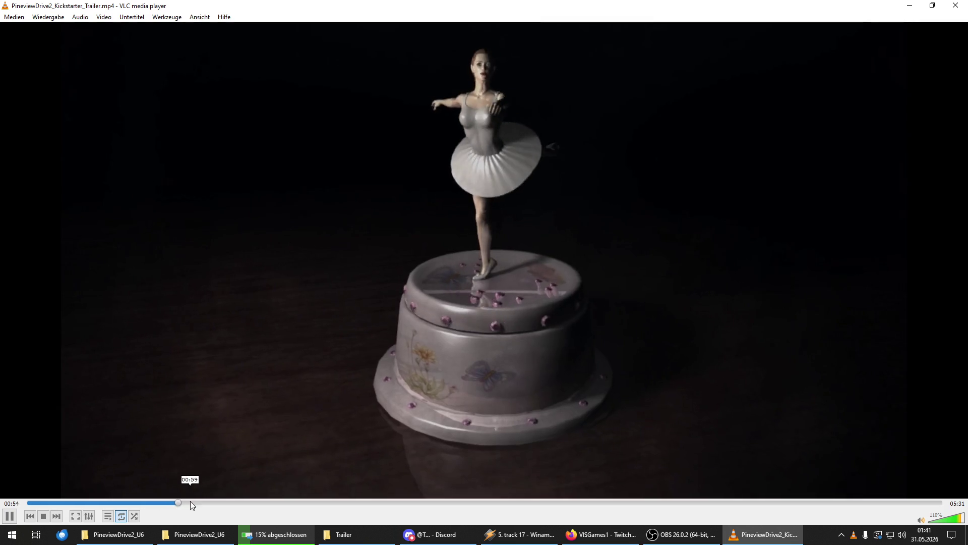
left_click(180, 503)
scroll(241, 472, "down", 2)
scroll(241, 472, "down", 1)
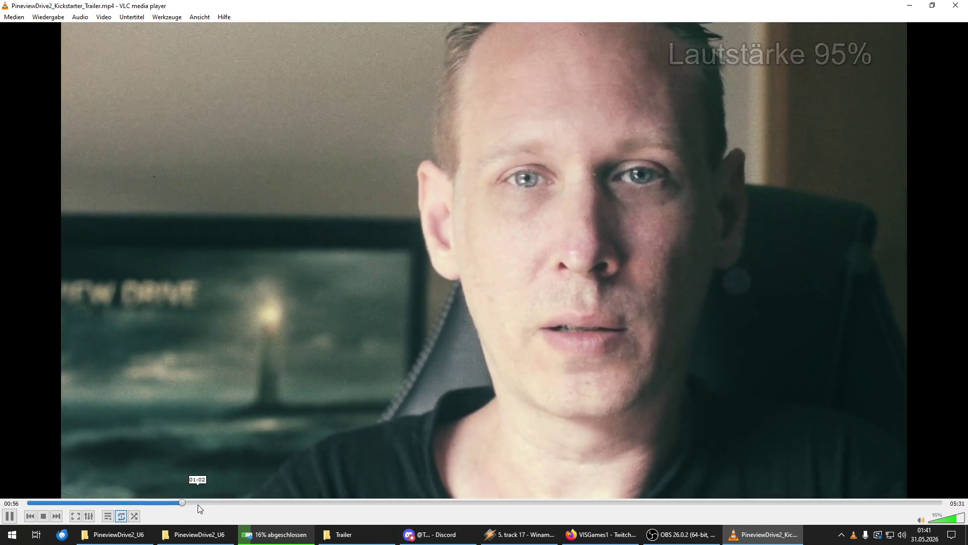
left_click(228, 503)
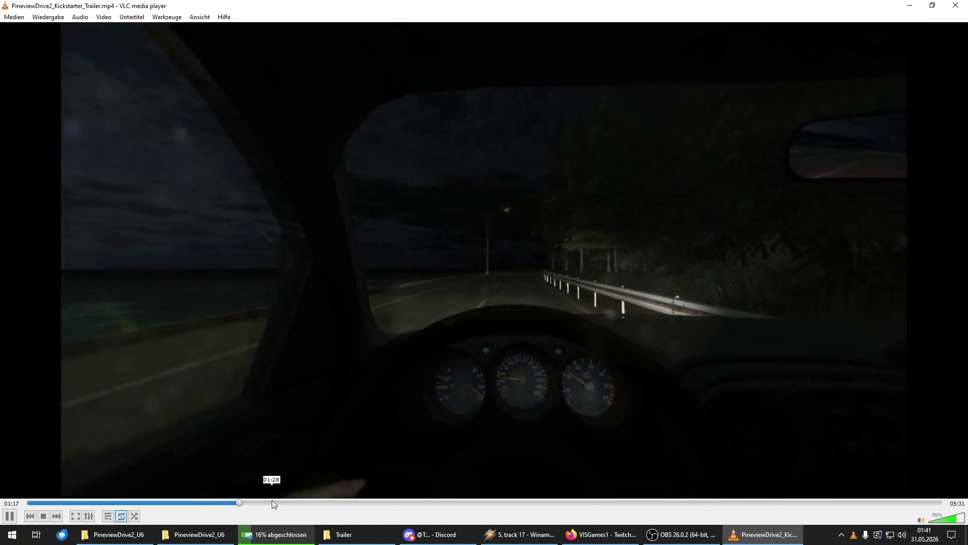
left_click(258, 503)
scroll(482, 369, "down", 1)
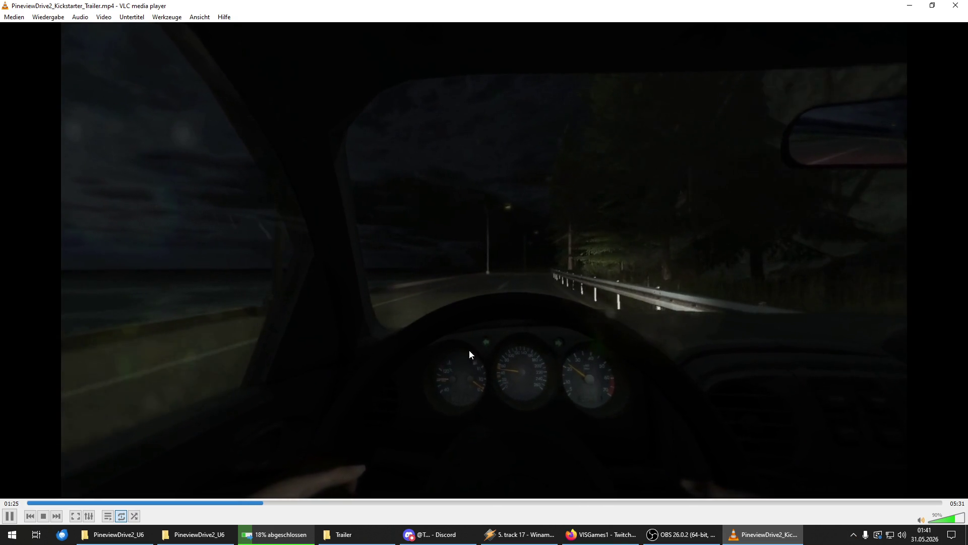
left_click(294, 503)
Step: Skip the Kickstarter trailer from 02:08 to near its end, then close VLC with Ctrl+Q
left_click(379, 502)
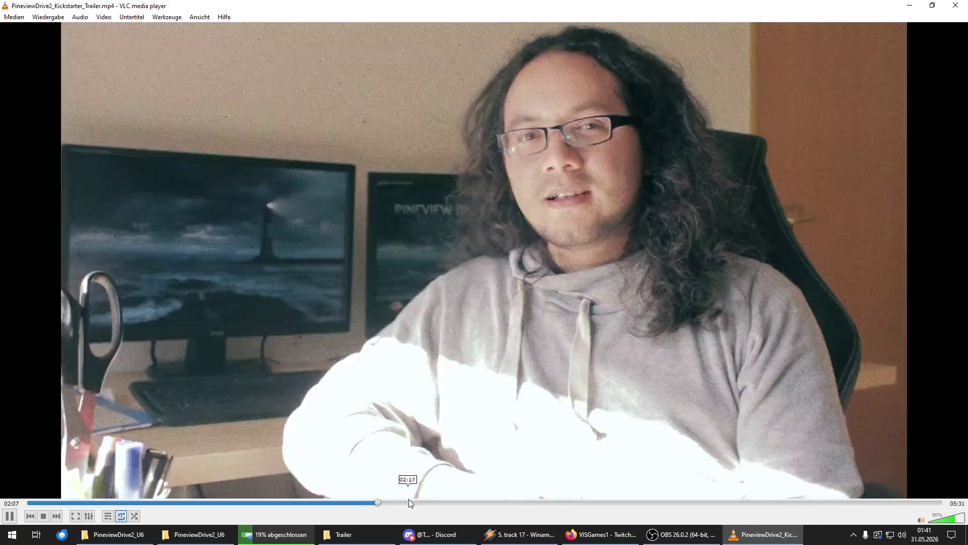
left_click(409, 503)
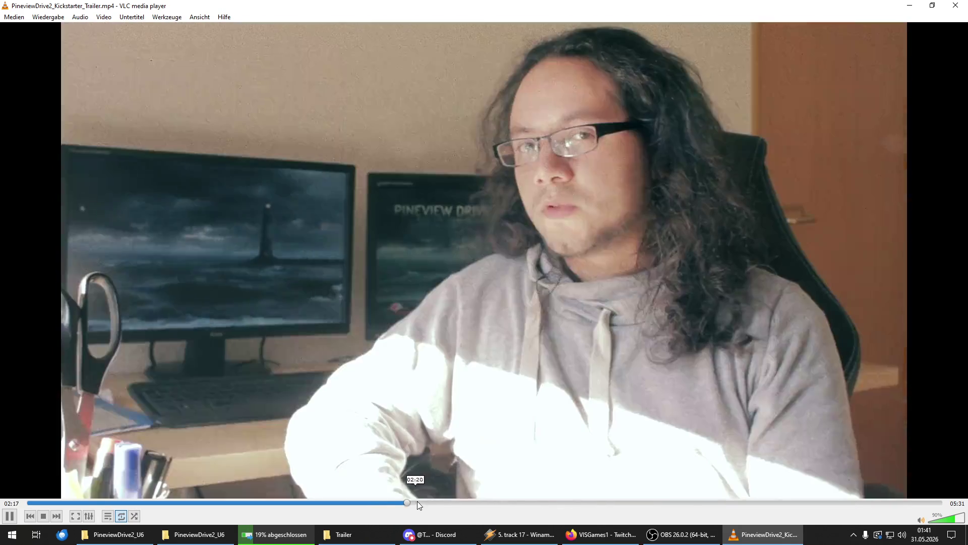
left_click(464, 502)
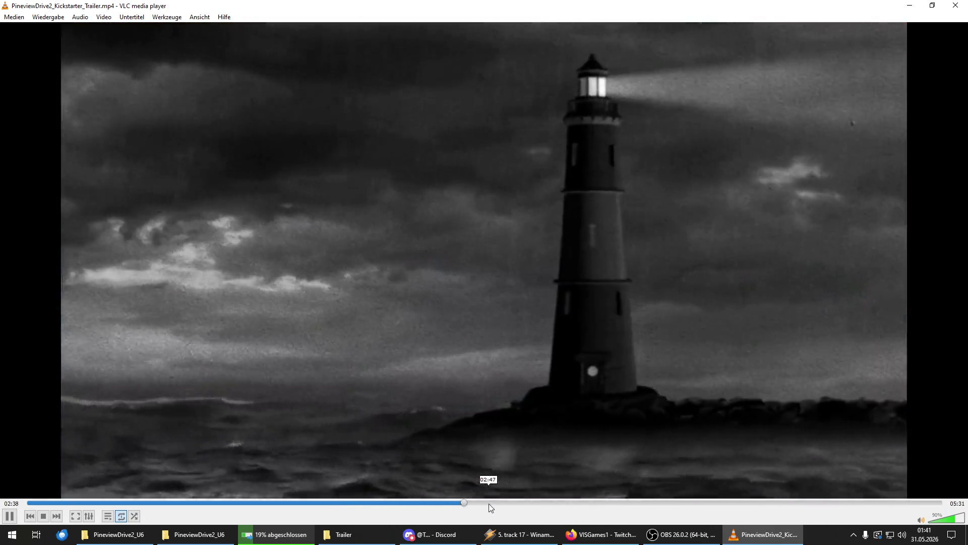
left_click(531, 504)
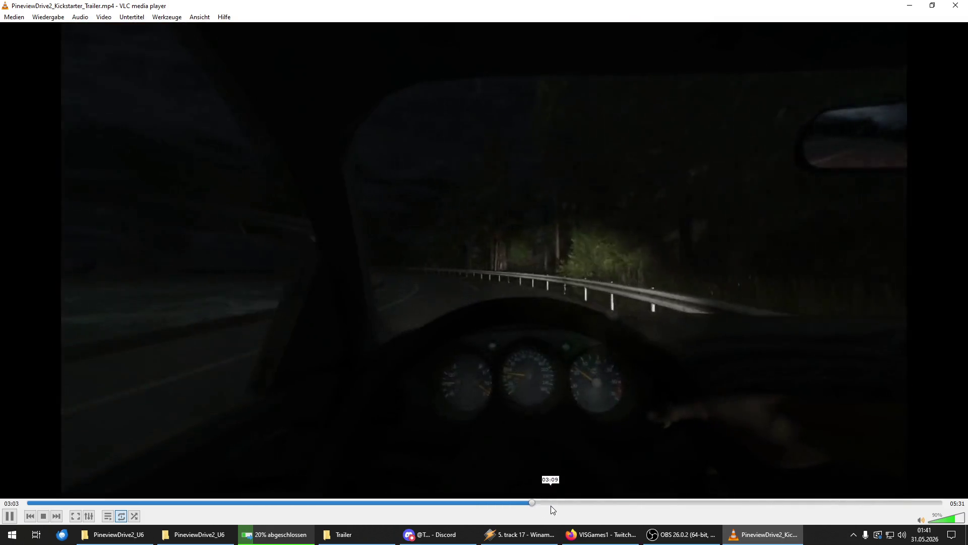
left_click(551, 503)
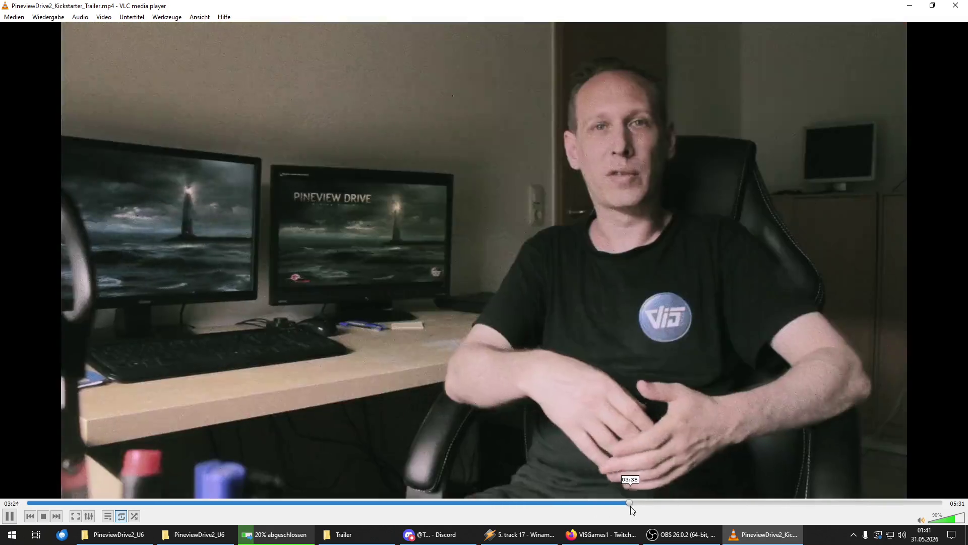
left_click(630, 503)
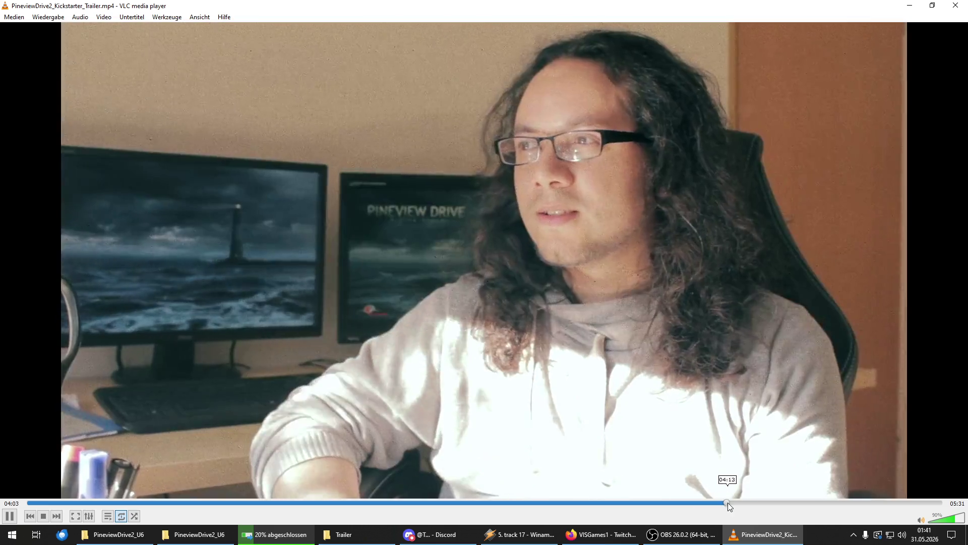
left_click(726, 503)
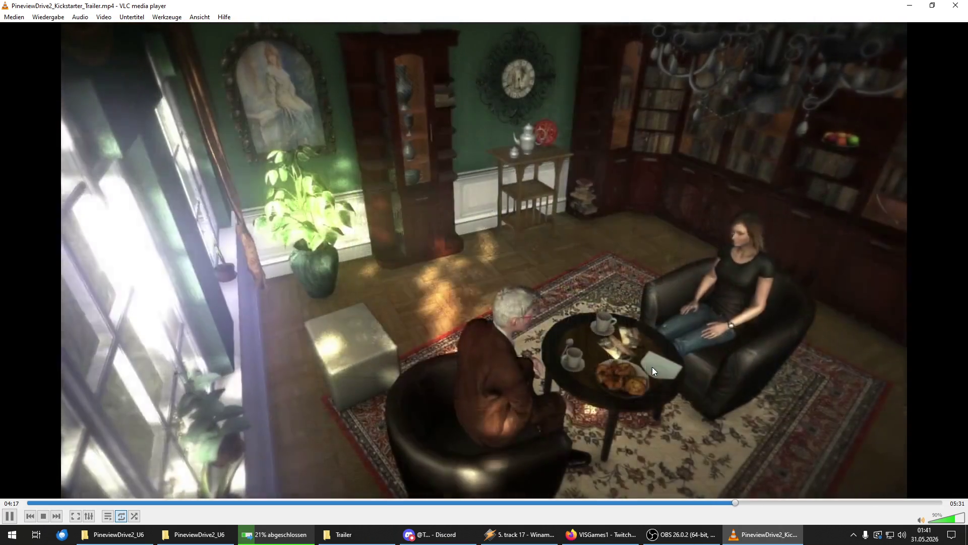
left_click(773, 503)
left_click(847, 502)
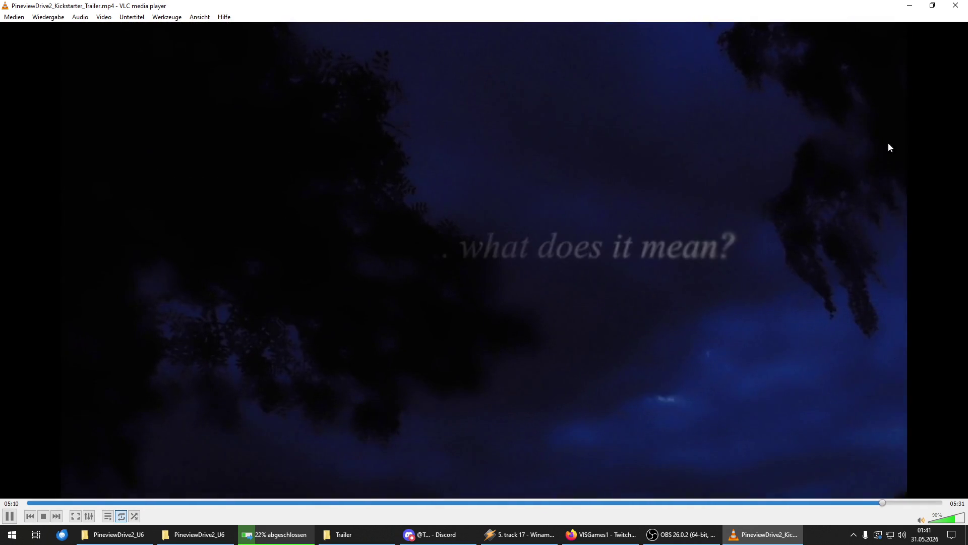
key("ctrl+q")
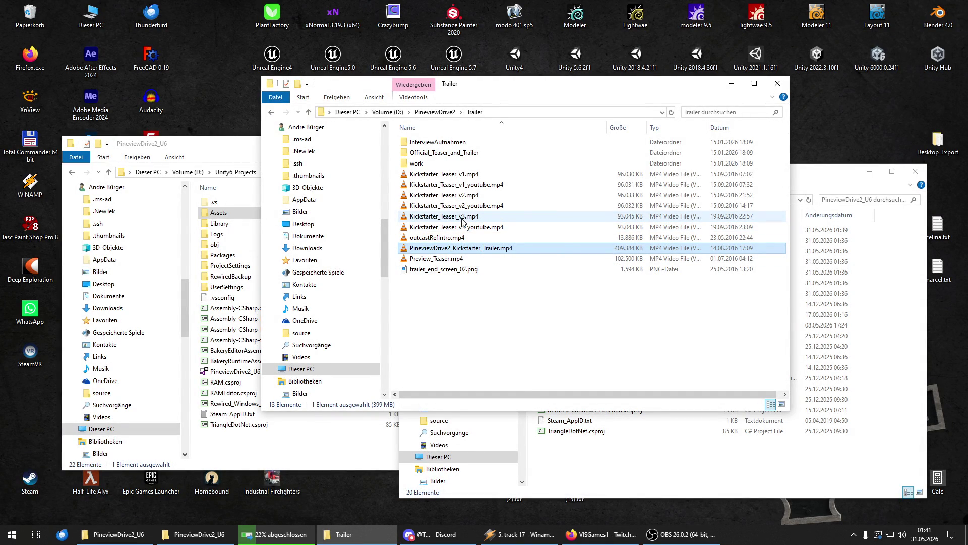
Step: Play Kickstarter_Teaser_v3_youtube.mp4, skip through the car and lighthouse scenes to its title card, then close it
left_click(462, 220)
double_click(464, 227)
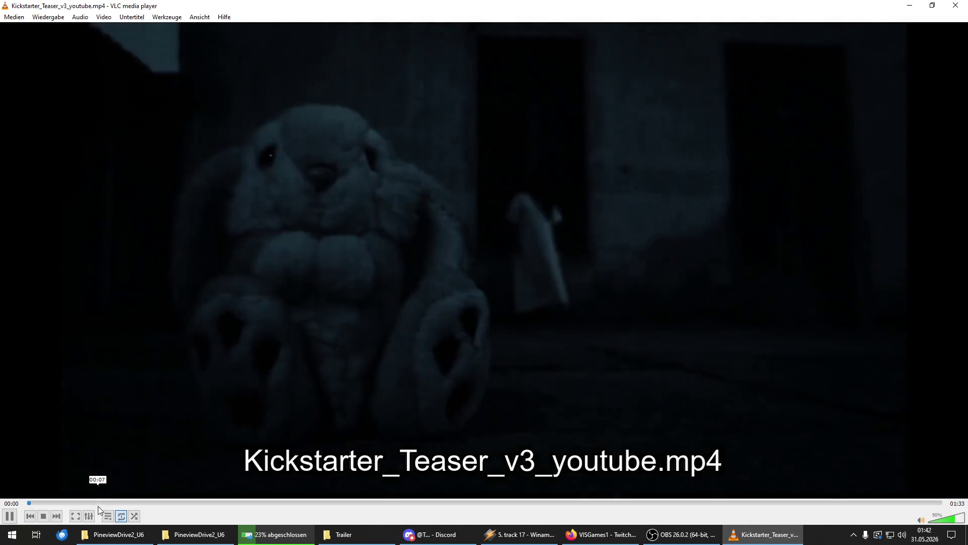
left_click(101, 503)
left_click(165, 503)
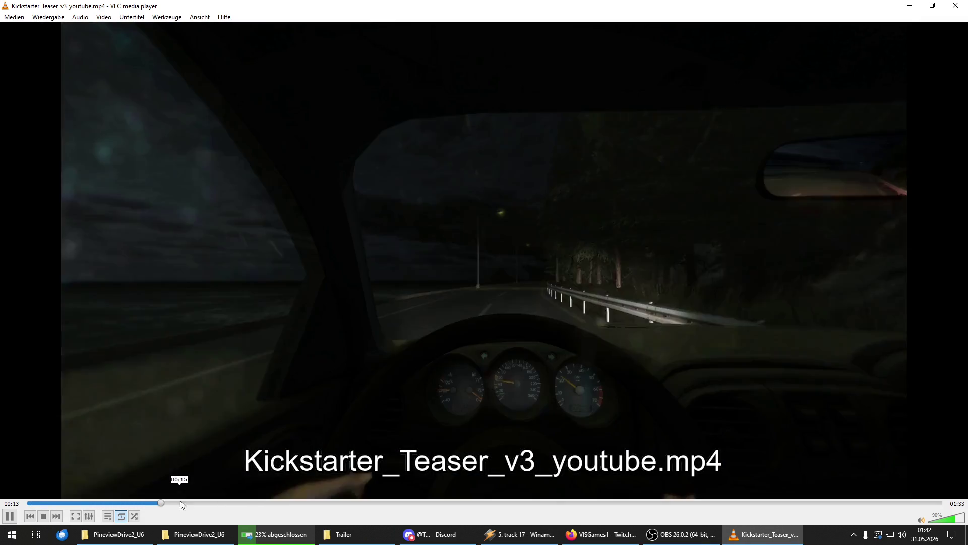
left_click(244, 503)
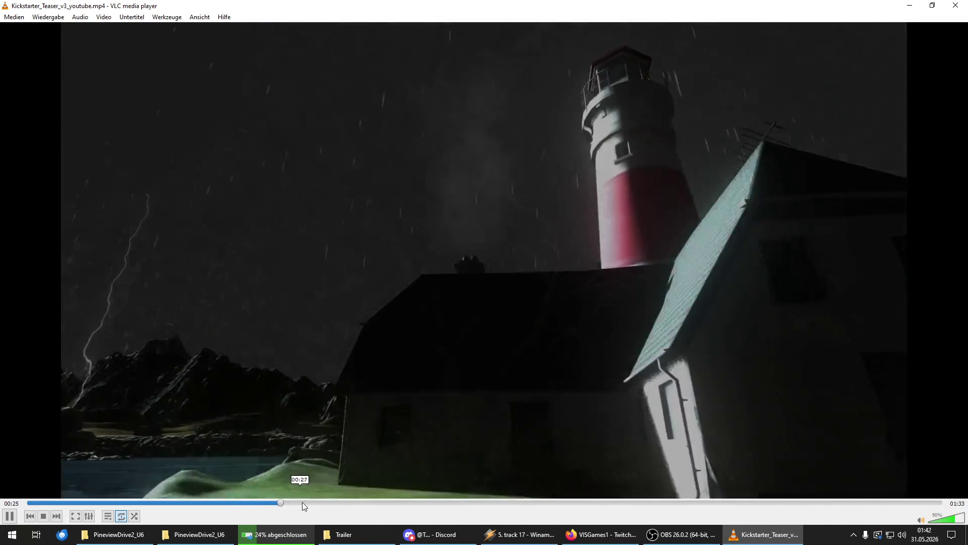
left_click(308, 503)
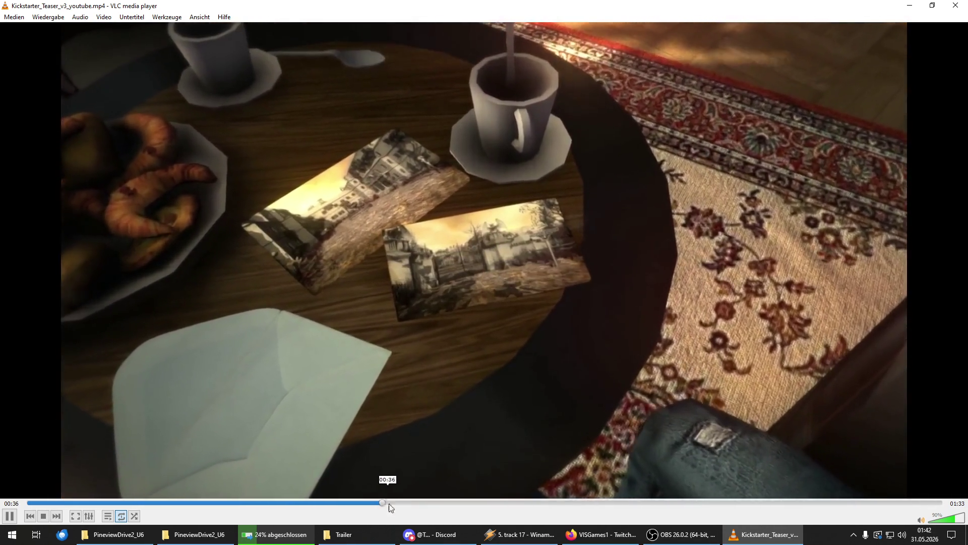
left_click(389, 502)
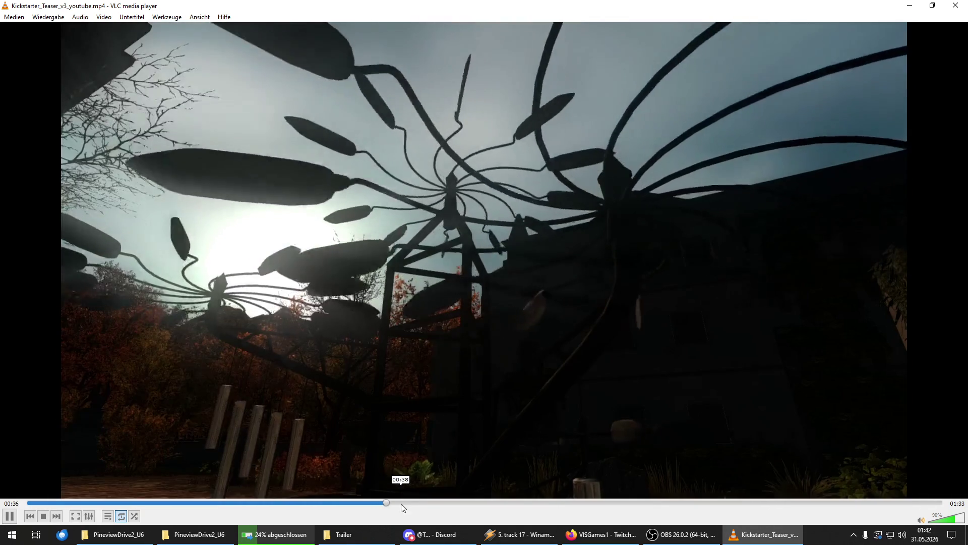
left_click(457, 503)
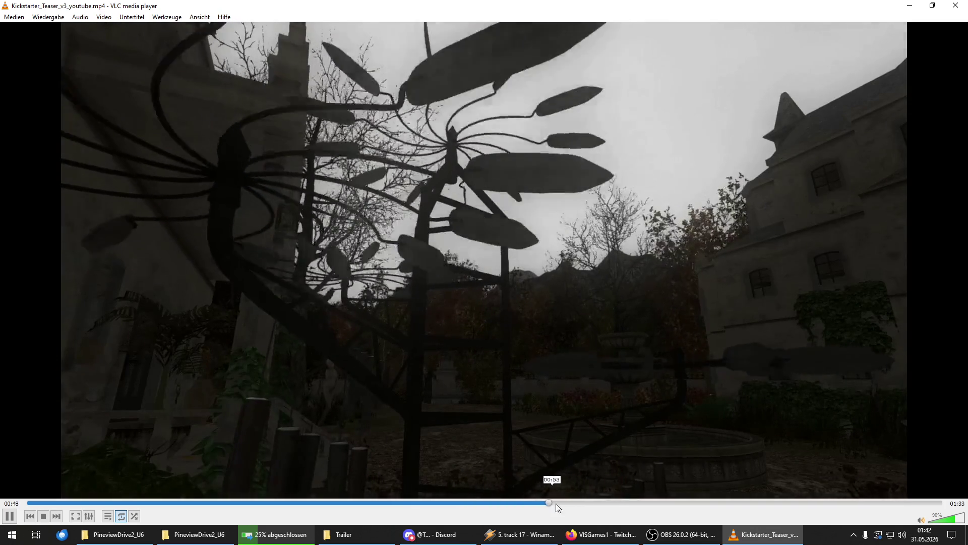
left_click(549, 502)
left_click(599, 502)
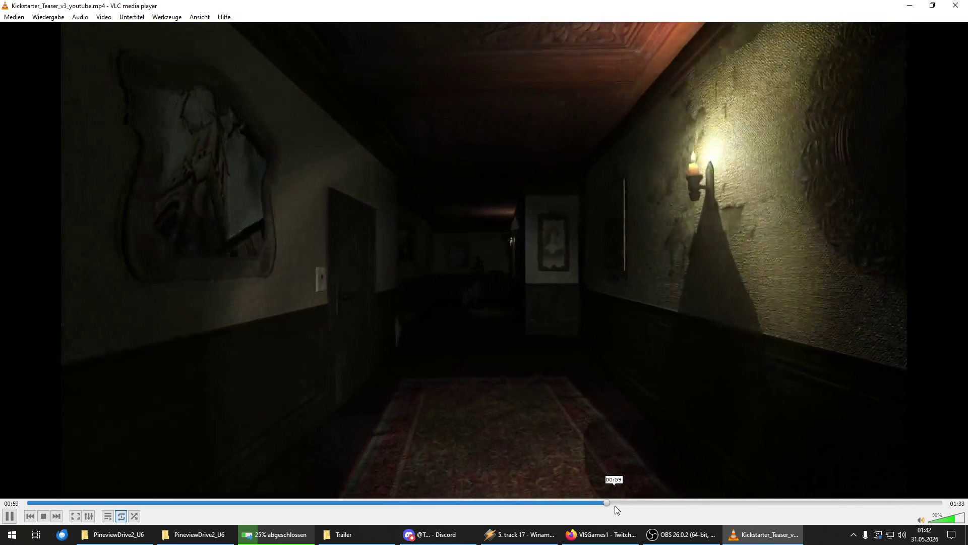
left_click(640, 502)
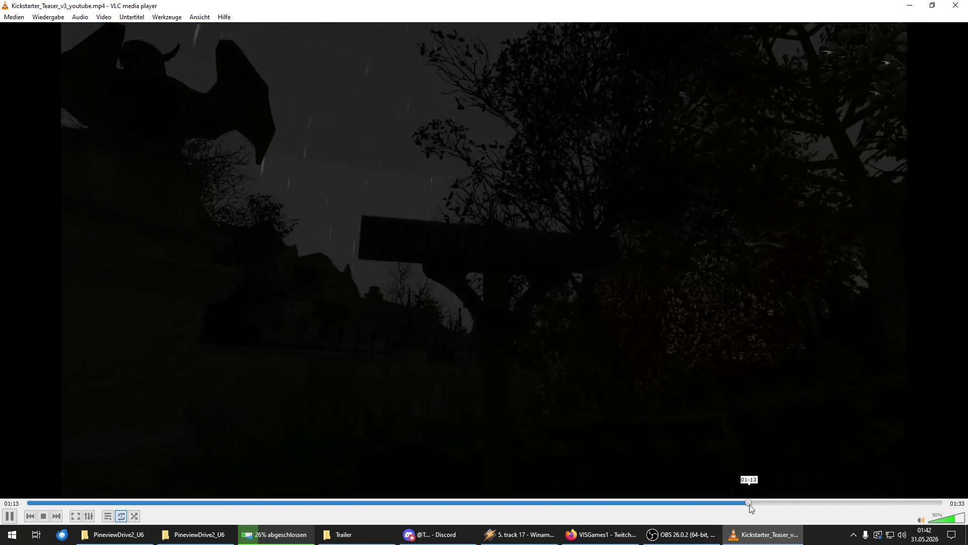
left_click(750, 503)
left_click(798, 503)
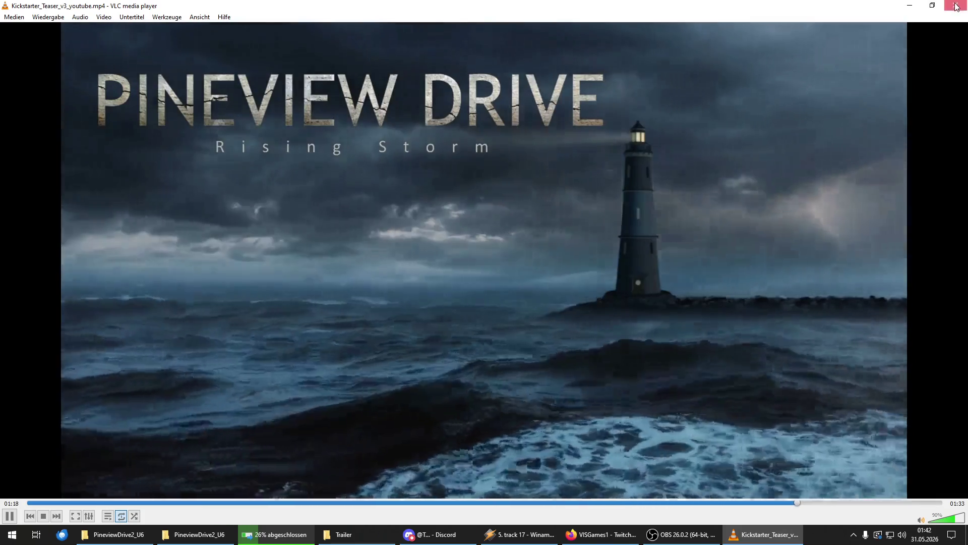
left_click(956, 7)
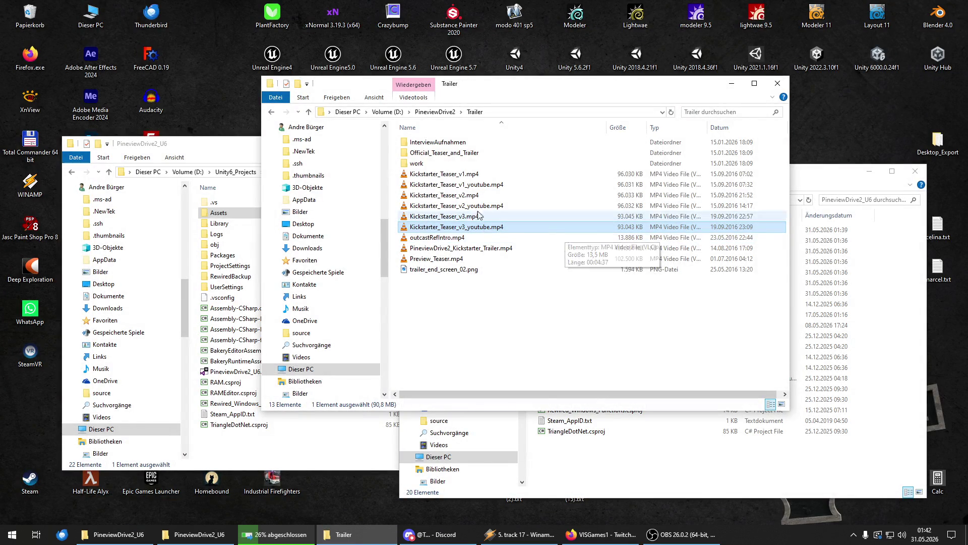
Step: Play PVD2_Screenshot_Teaser_01.mp4 from Official_Teaser_and_Trailer past its intro, lowering volume to 85%
double_click(442, 154)
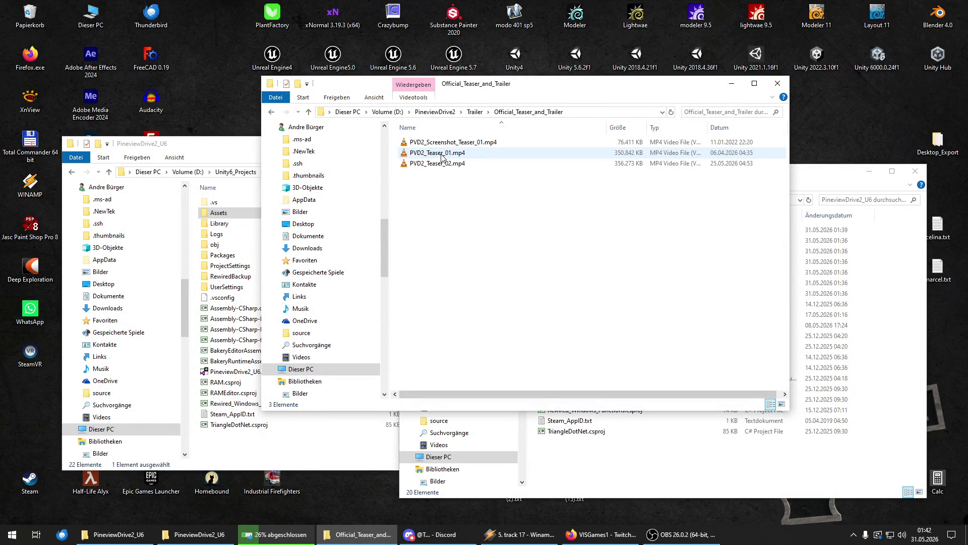
double_click(446, 144)
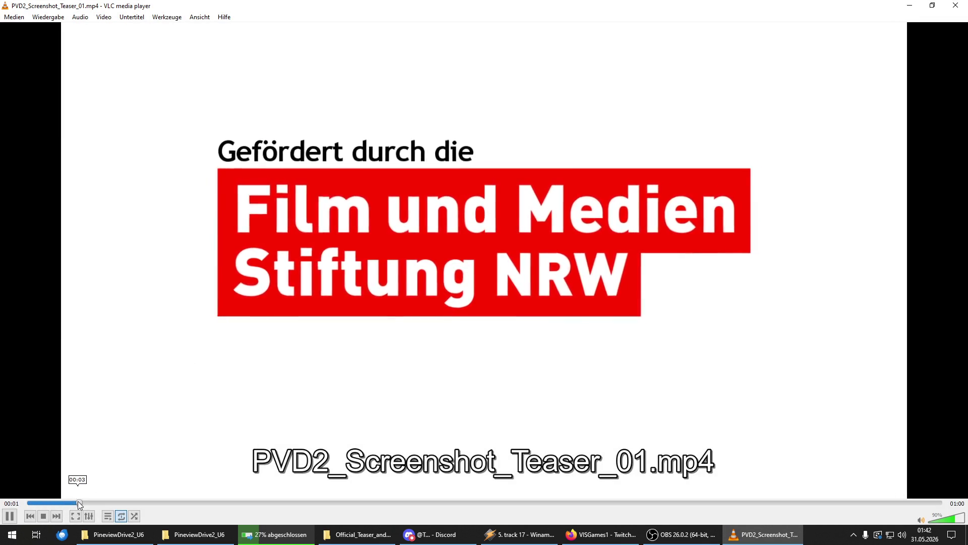
left_click(77, 501)
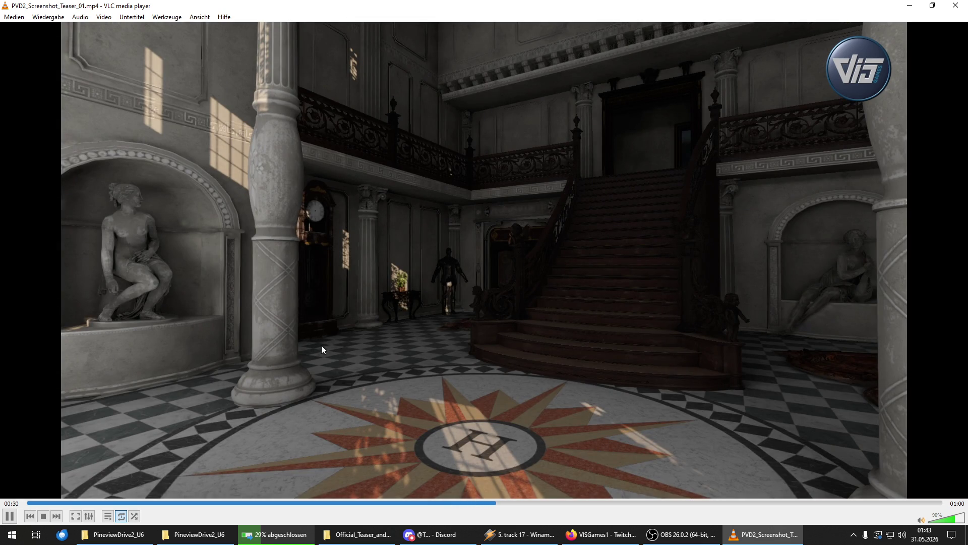
scroll(430, 422, "down", 1)
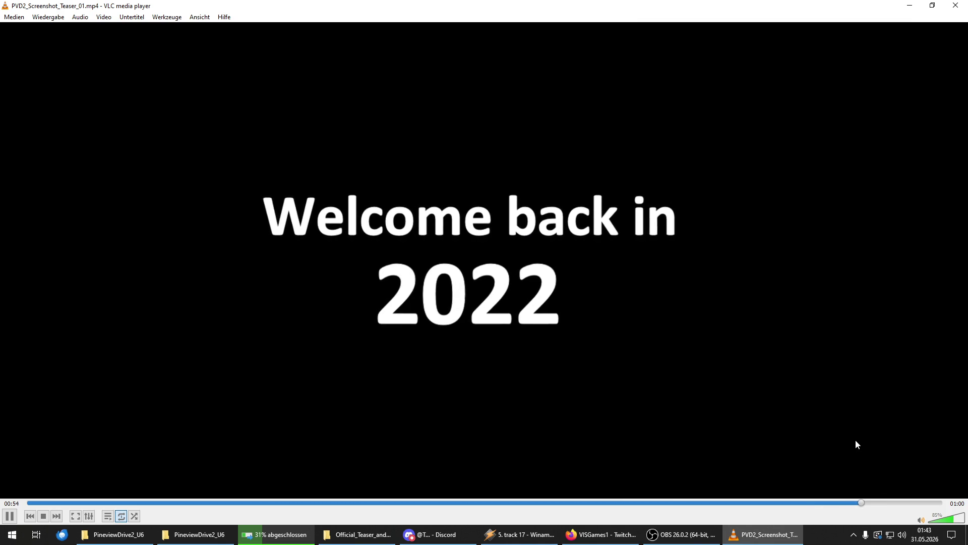
Step: Close the screenshot teaser, play PVD2_Teaser_01.mp4, and set its volume back to 100%
left_click(956, 6)
double_click(436, 153)
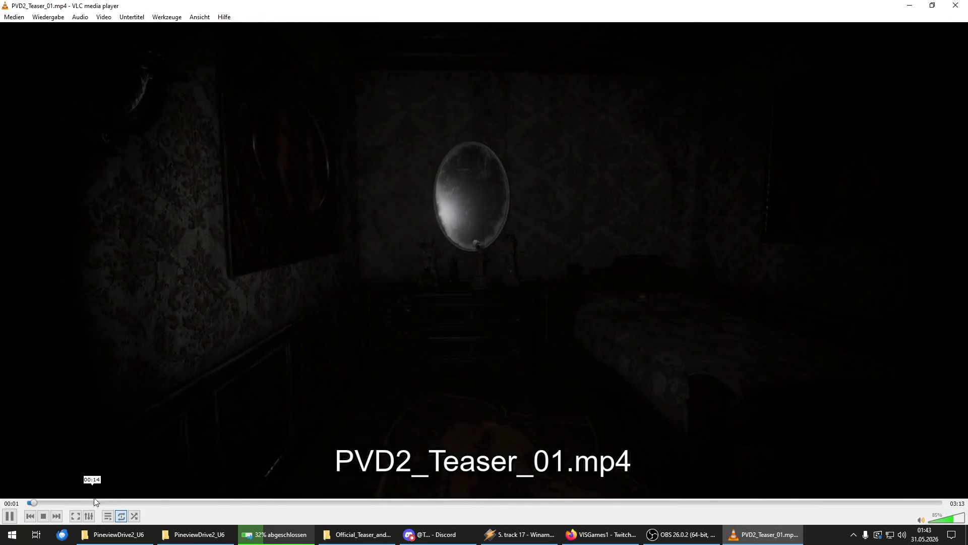
scroll(217, 455, "up", 3)
scroll(218, 451, "up", 7)
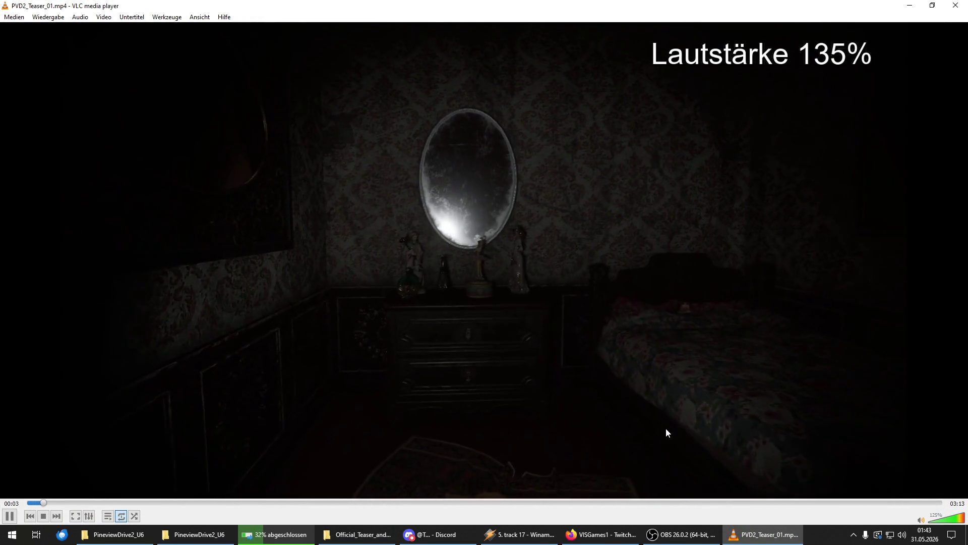
scroll(666, 428, "down", 1)
scroll(795, 419, "down", 1)
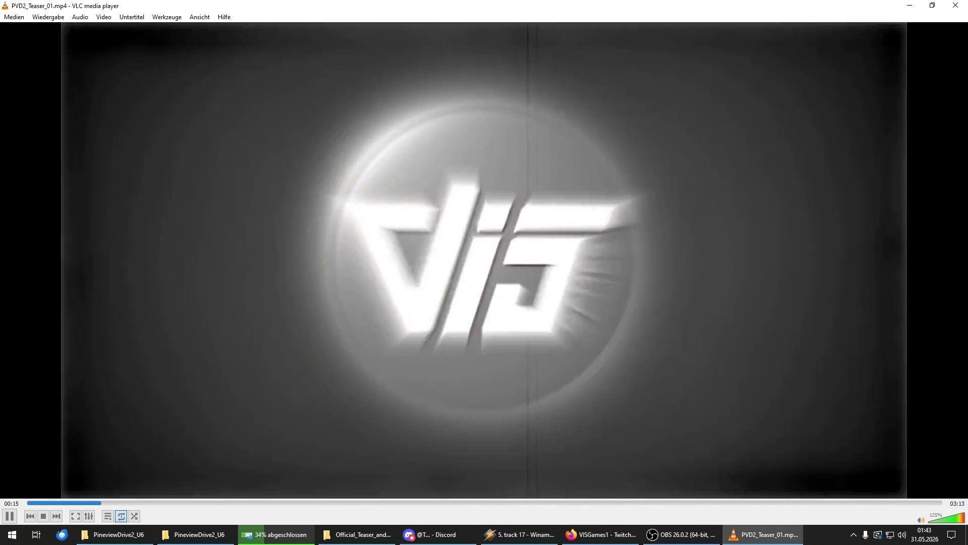
scroll(812, 452, "down", 1)
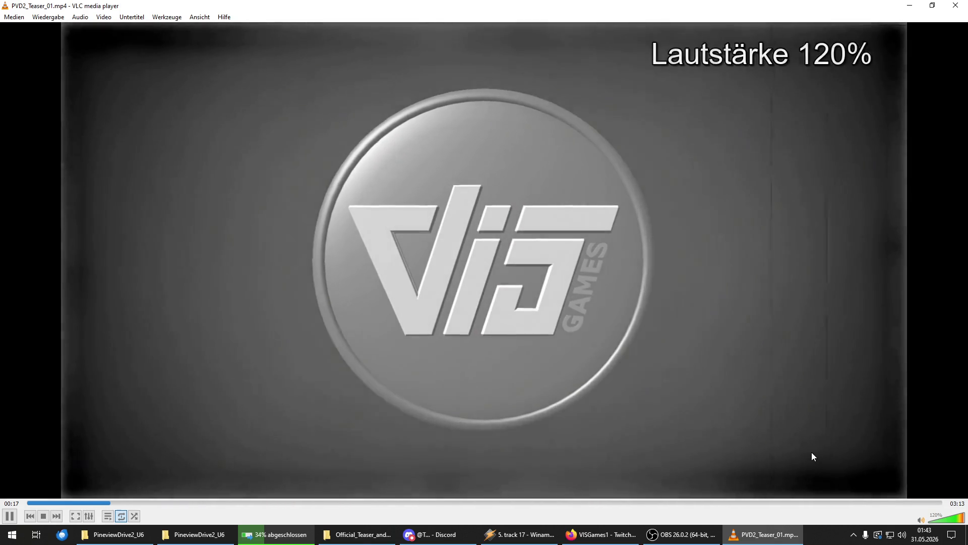
scroll(812, 452, "down", 1)
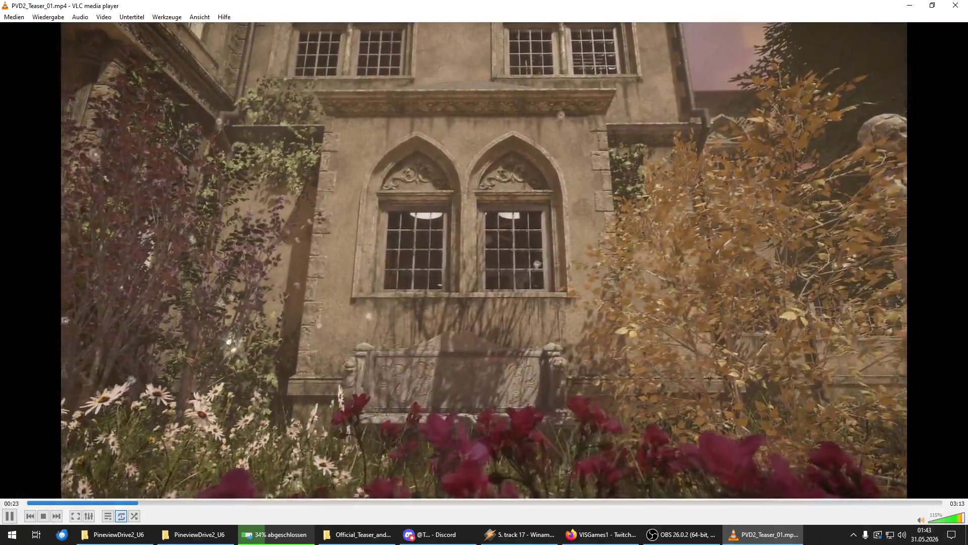
scroll(812, 452, "down", 2)
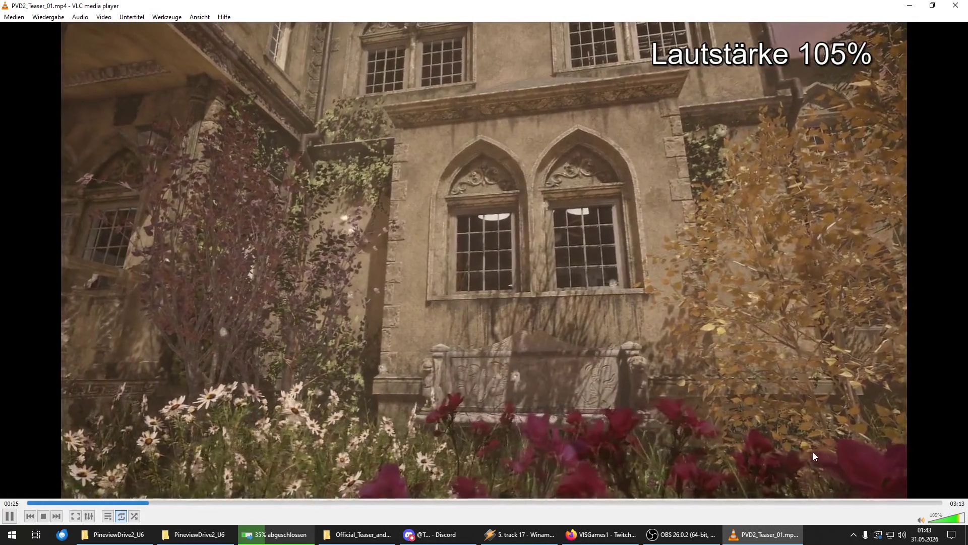
scroll(813, 452, "down", 1)
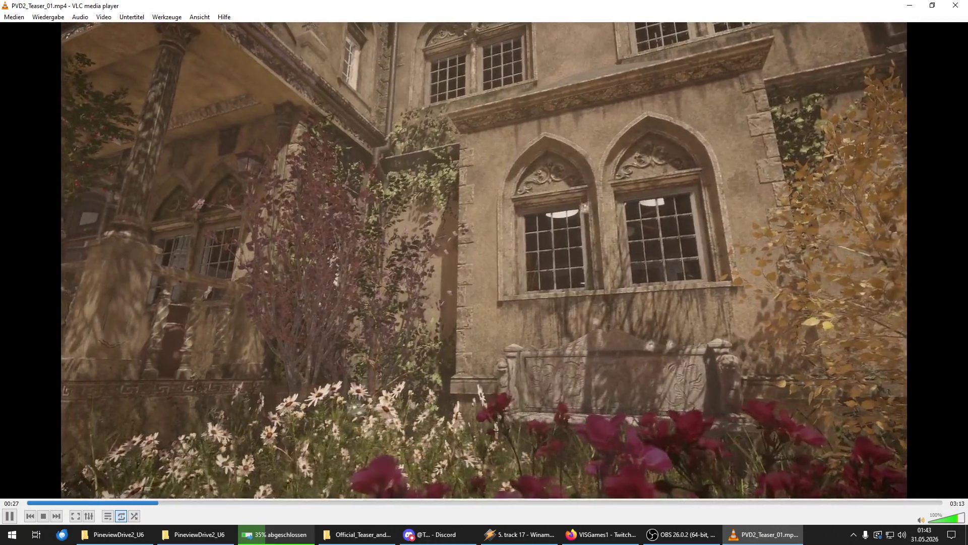
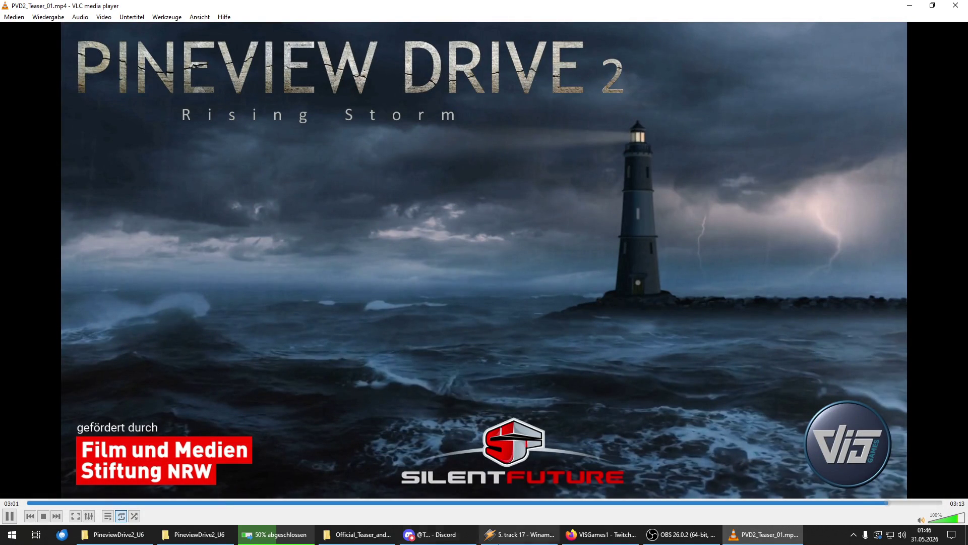
Step: Drag PVD2_Teaser_02.mp4 from Explorer into VLC to play the second Pineview Drive 2 teaser
left_click(358, 534)
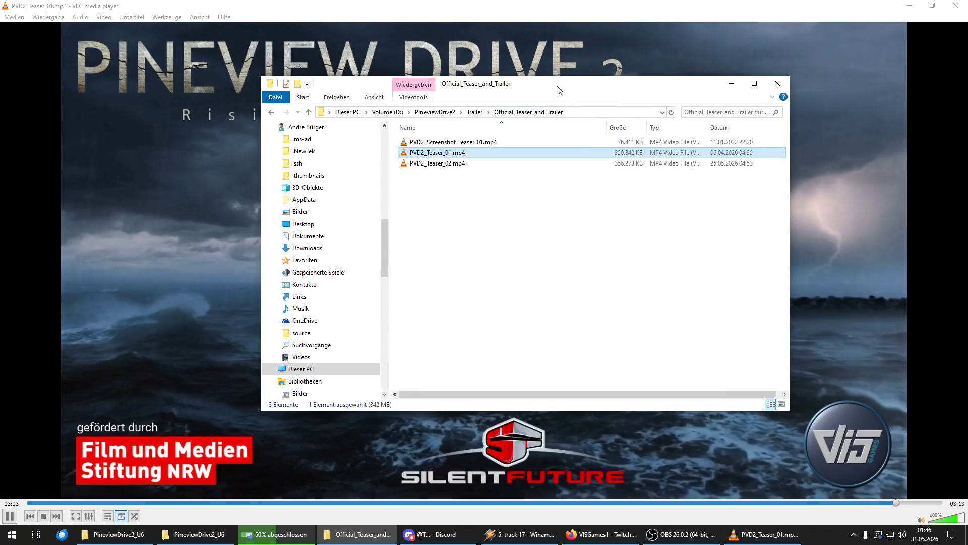
left_click(958, 152)
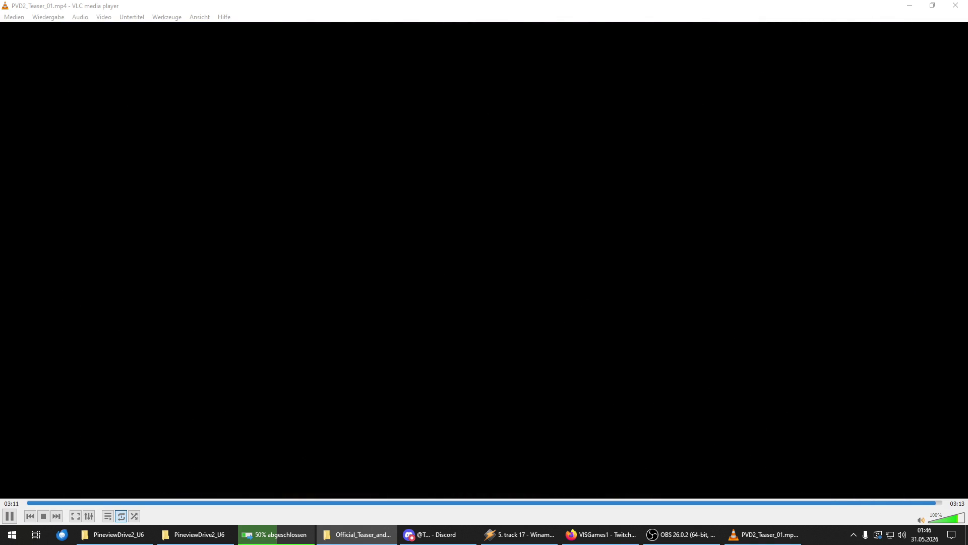
mouse_move(357, 534)
left_mouse_down()
mouse_move(761, 535)
mouse_move(764, 480)
mouse_move(407, 350)
left_mouse_up()
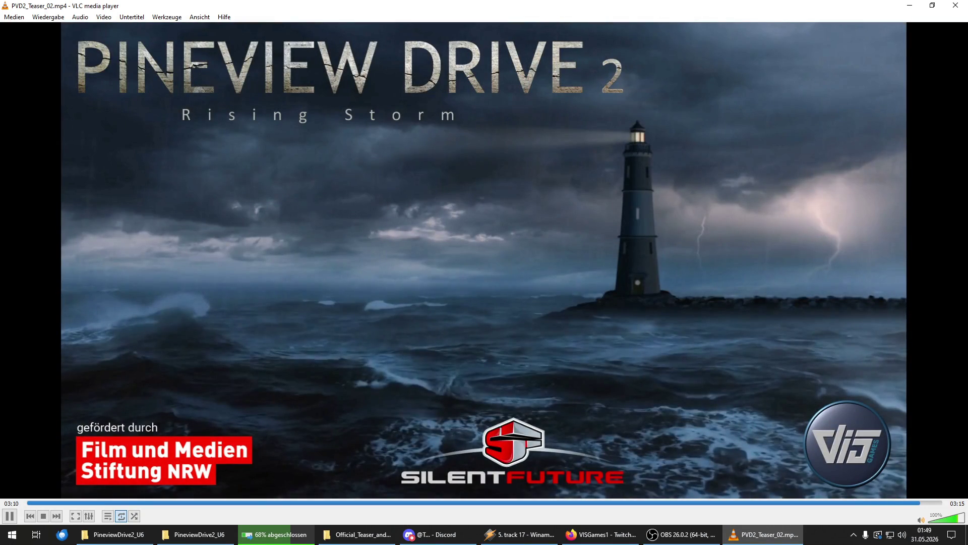
Step: Close VLC, check the PineviewDrive2_U6 backup folder window, and launch Firefox from the desktop
left_click(954, 7)
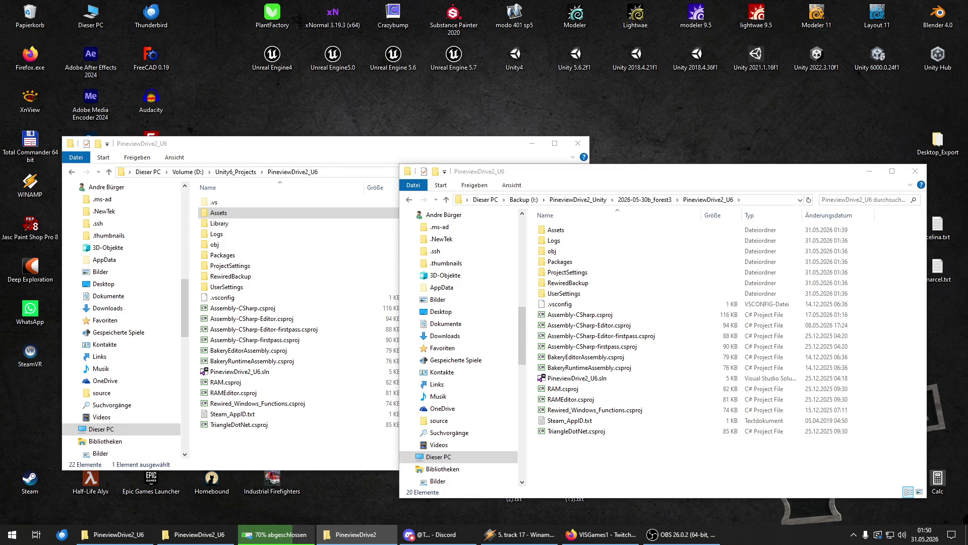
left_click(635, 465)
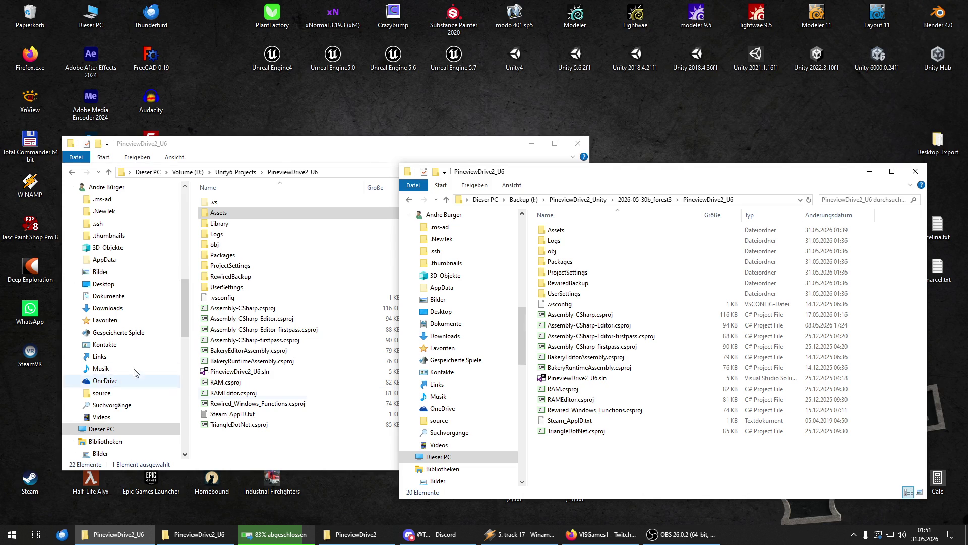
left_click(37, 61)
double_click(36, 62)
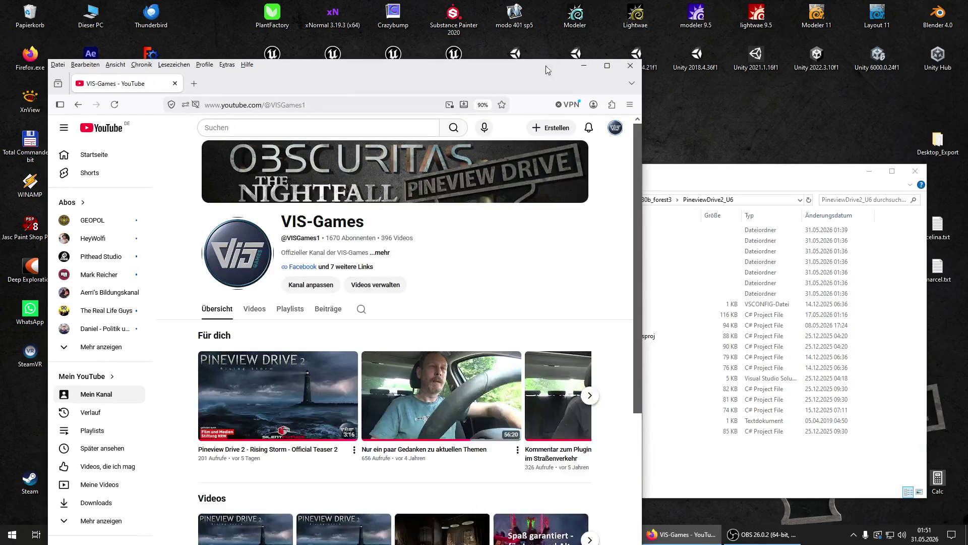
Step: Maximize Firefox, list the VIS-Games uploads, and open the Dynamic Realtime Lightning Generator video in a new window
left_click(613, 66)
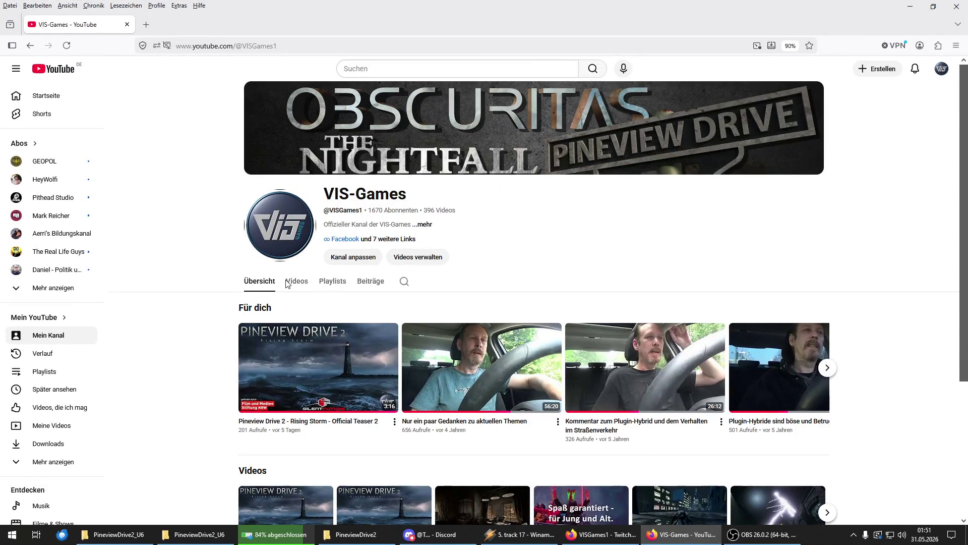
left_click(287, 282)
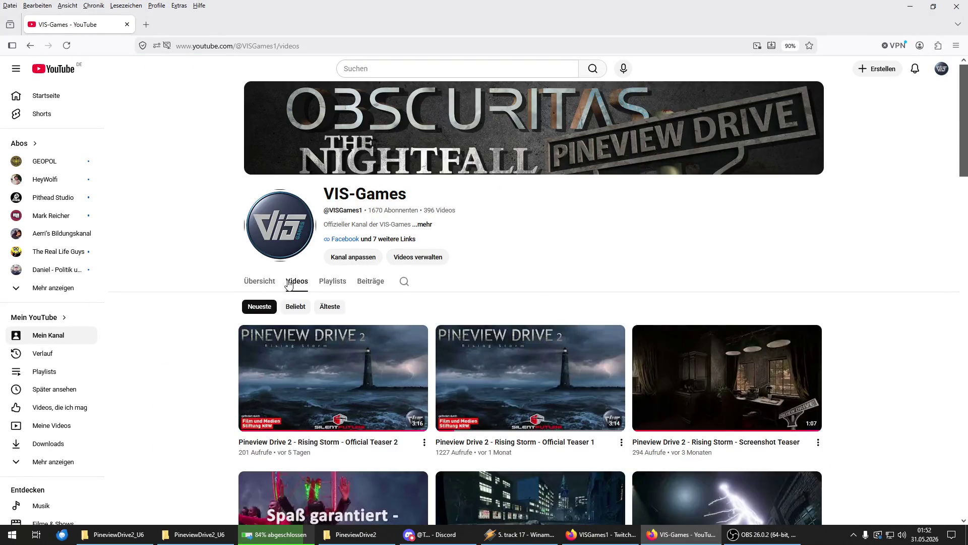
scroll(289, 285, "down", 3)
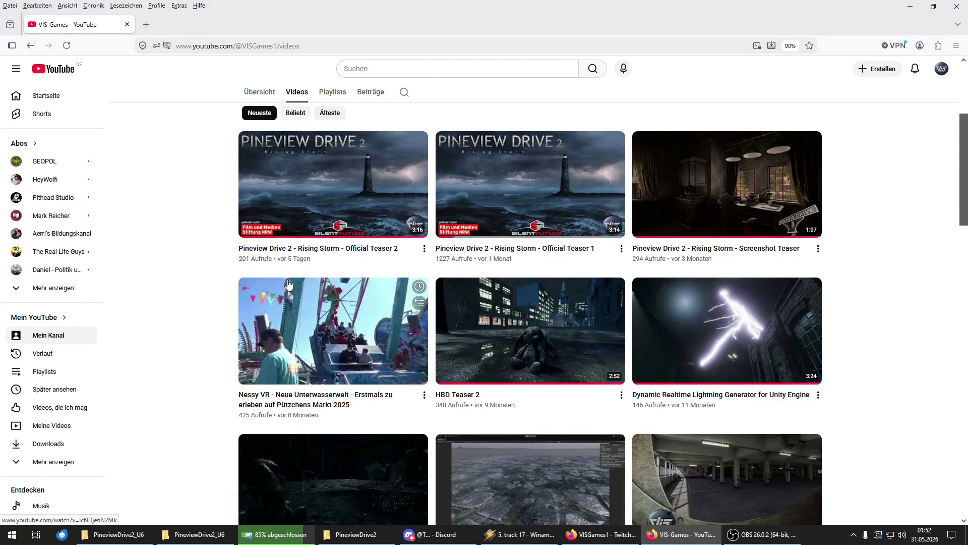
scroll(824, 273, "down", 1)
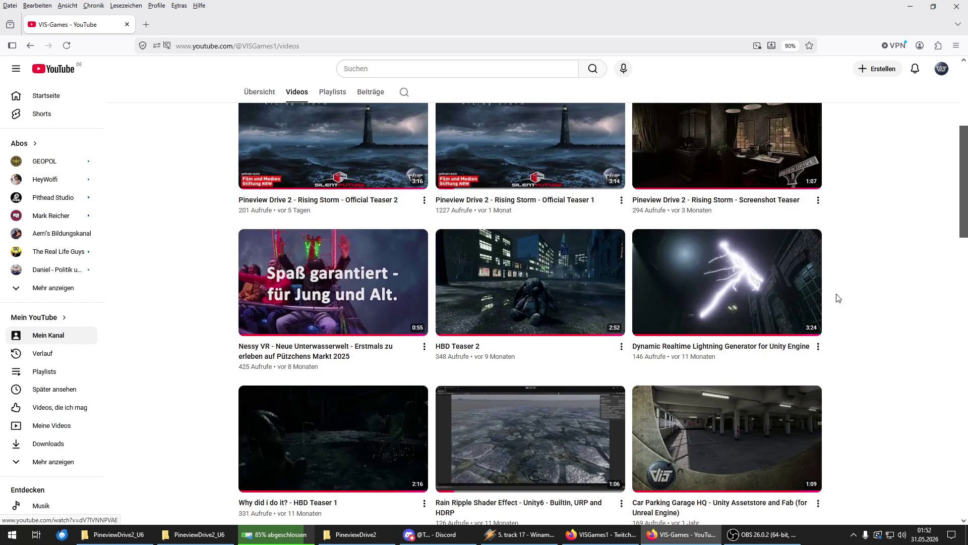
mouse_move(323, 444)
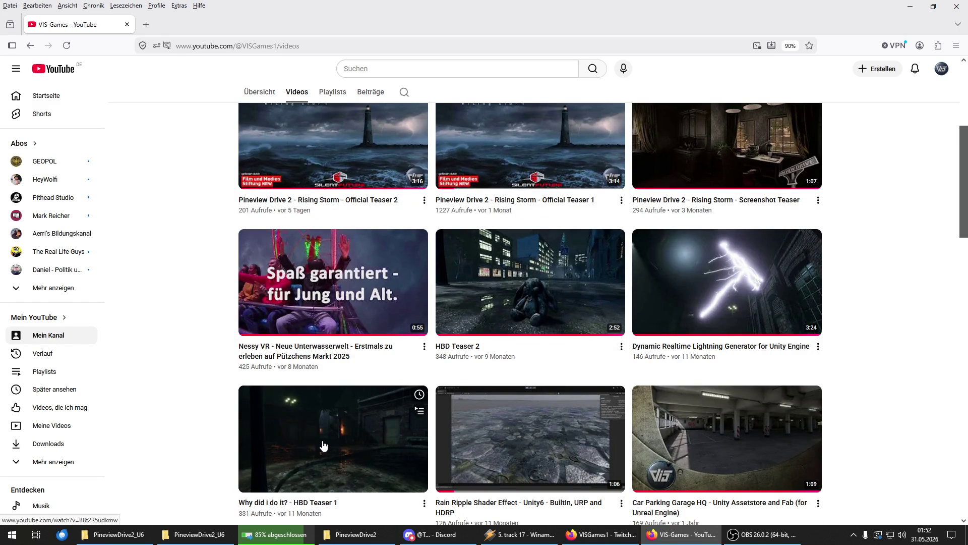
right_click(707, 264)
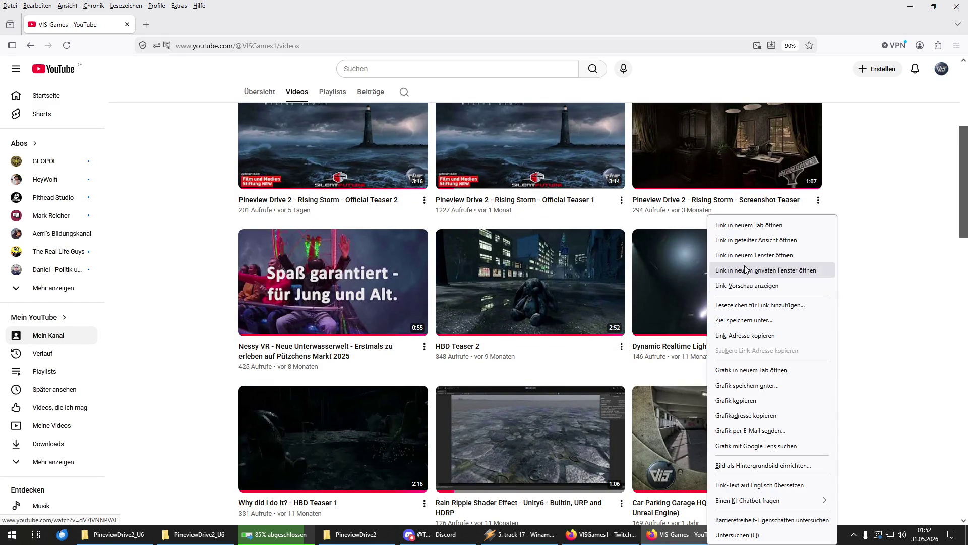
left_click(750, 256)
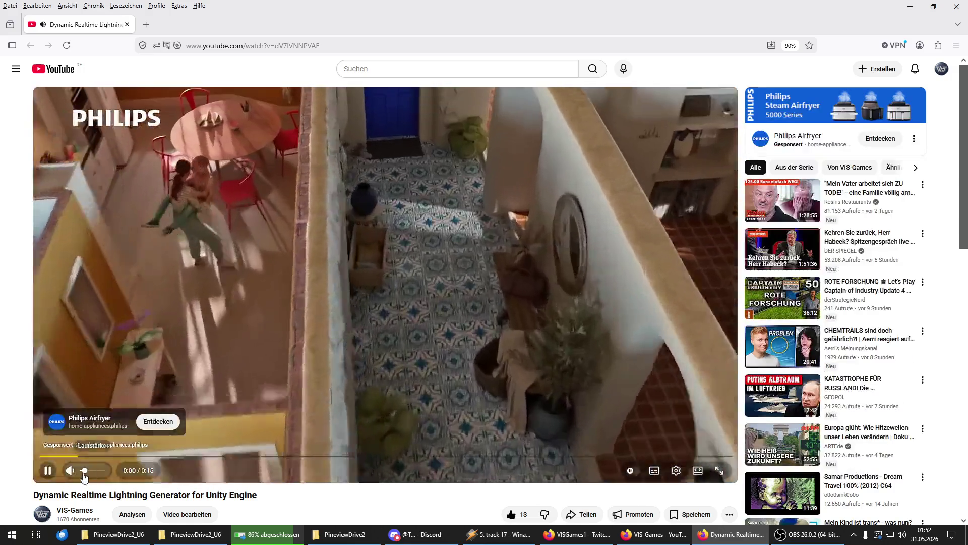
Step: Drag the volume slider to zero to mute the lightning generator video
left_click_drag(86, 471, 79, 470)
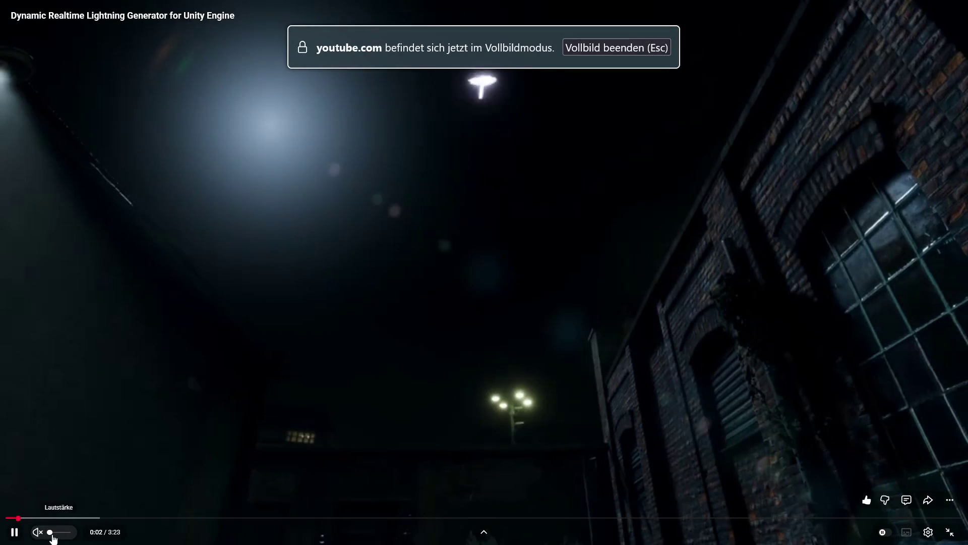
Step: Unmute and watch the lightning generator video full-screen to about 1:56, then exit full-screen
left_click(38, 532)
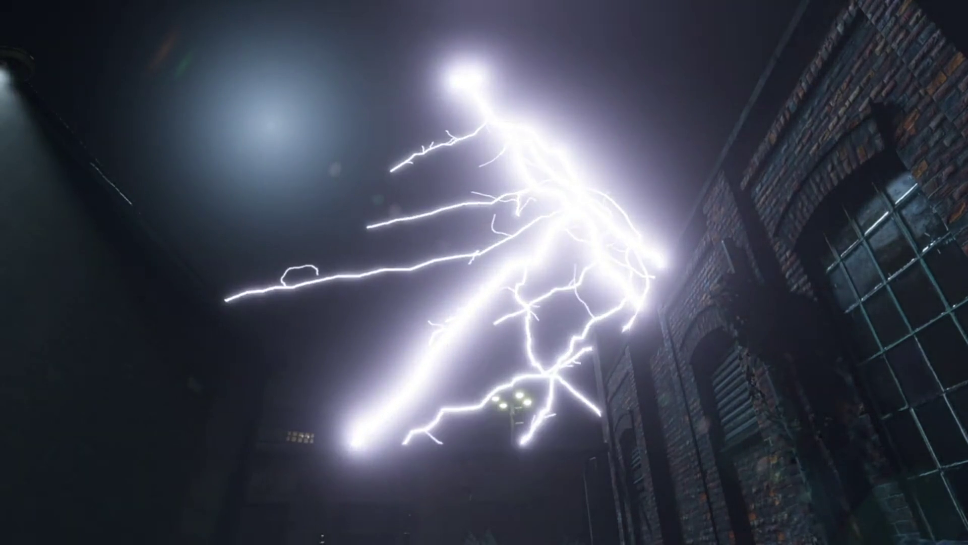
mouse_move(498, 209)
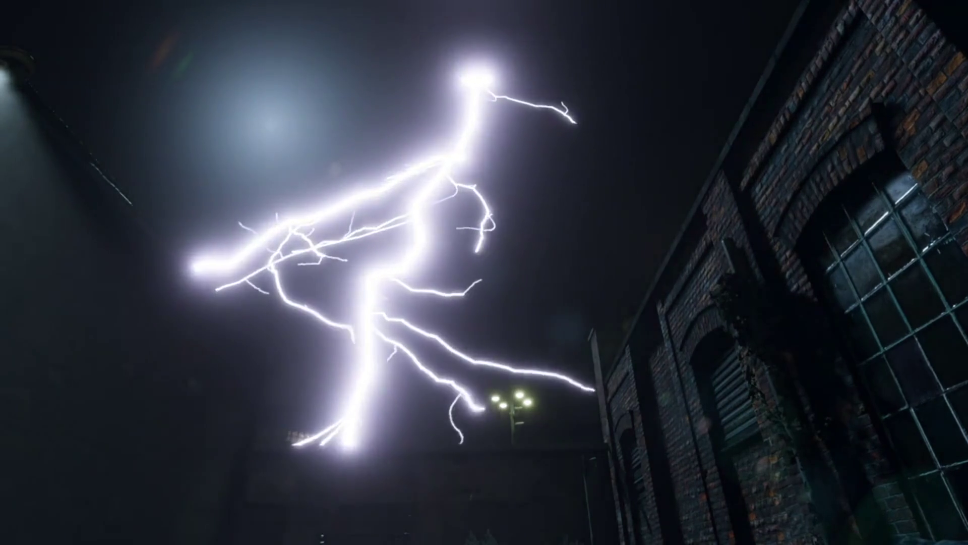
mouse_move(655, 153)
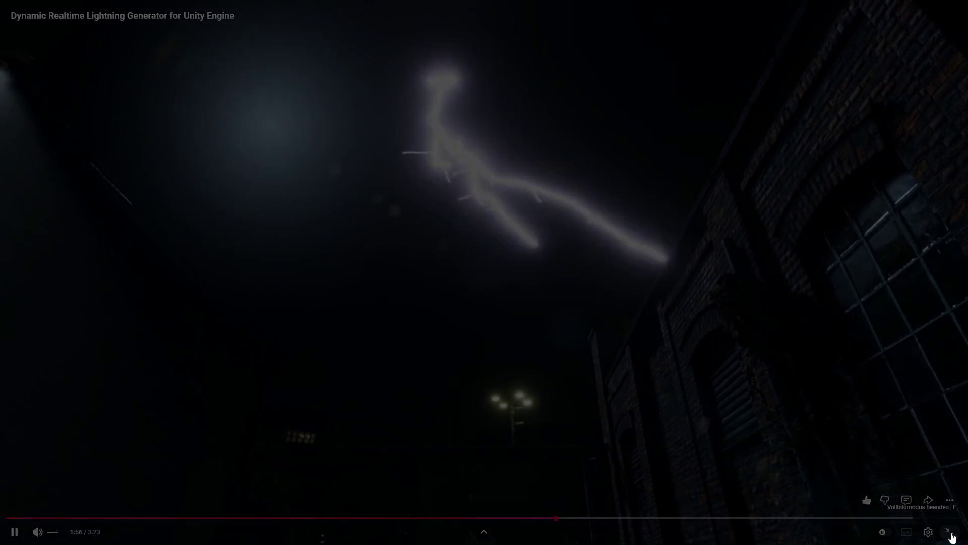
left_click(948, 532)
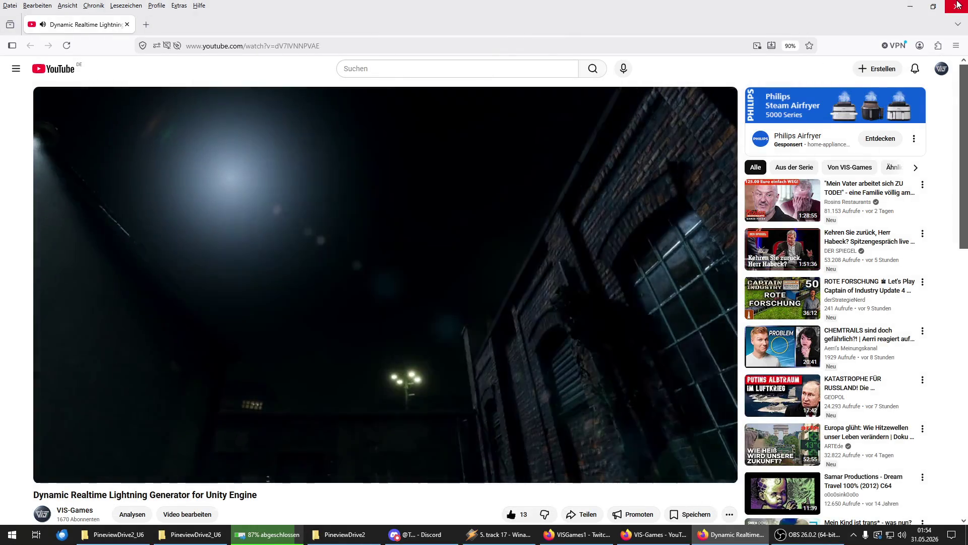
Step: Close the lightning video window and open 'Why did i do it? - HBD Teaser 1' in a new window, full-screen
left_click(957, 5)
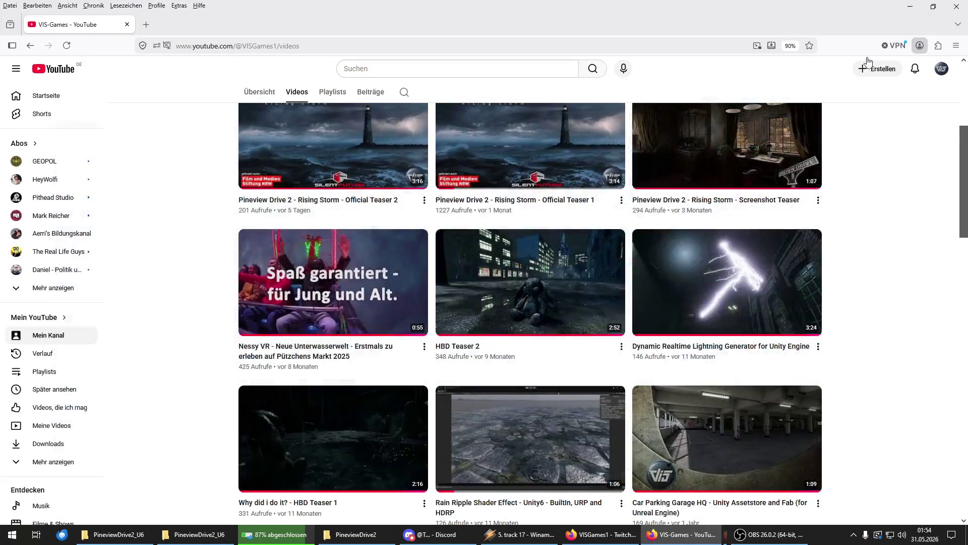
right_click(498, 253)
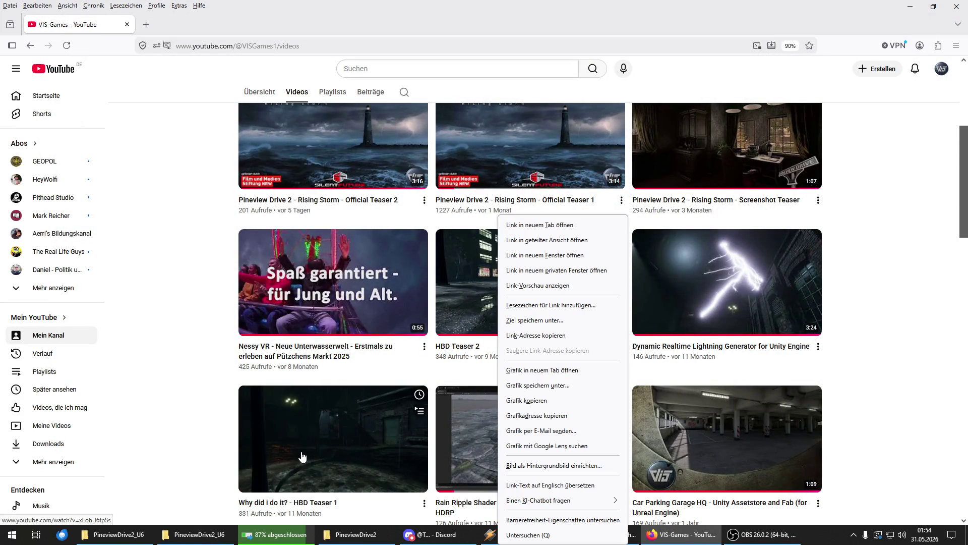
right_click(303, 449)
left_click(350, 161)
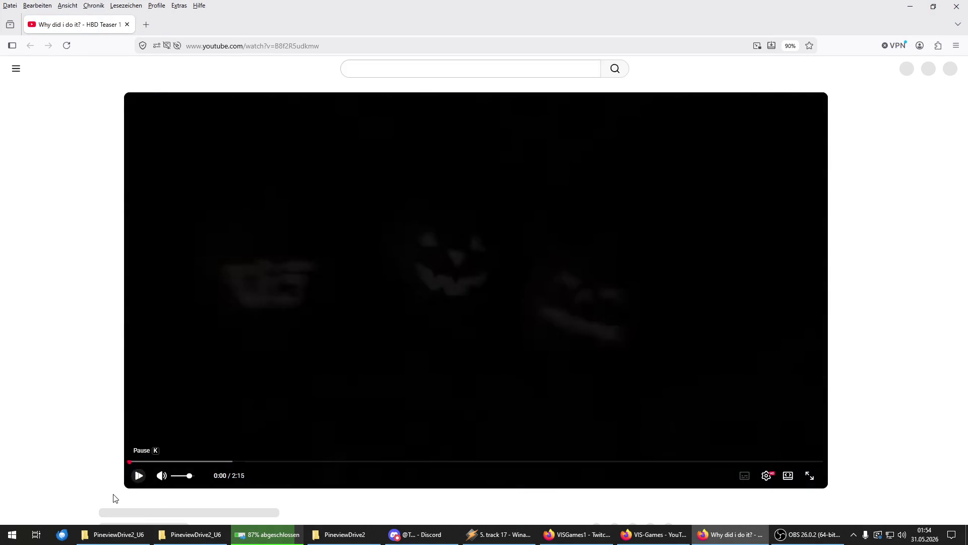
left_click(719, 471)
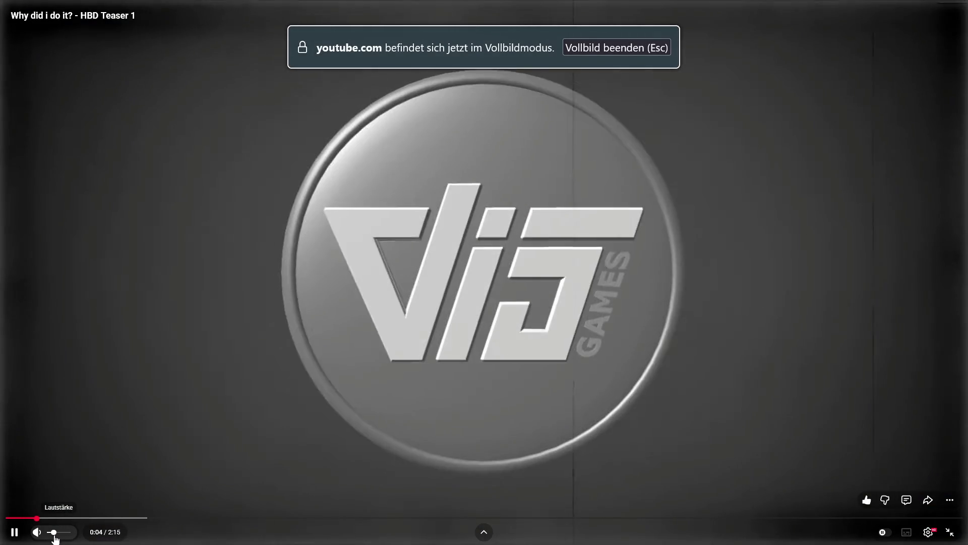
Step: Raise the HBD Teaser 1 volume slightly, watch to the 2025 title card, and exit full-screen
left_click_drag(54, 532, 58, 533)
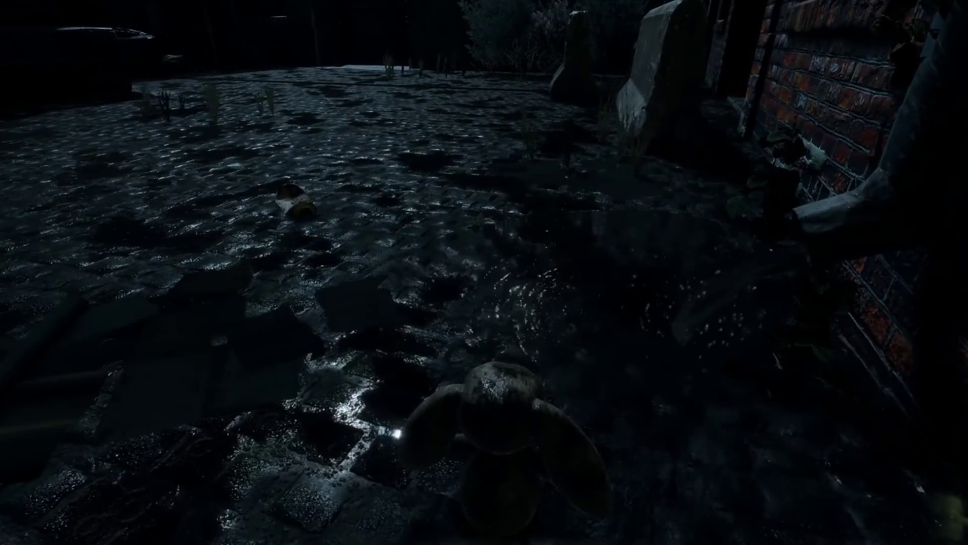
mouse_move(539, 272)
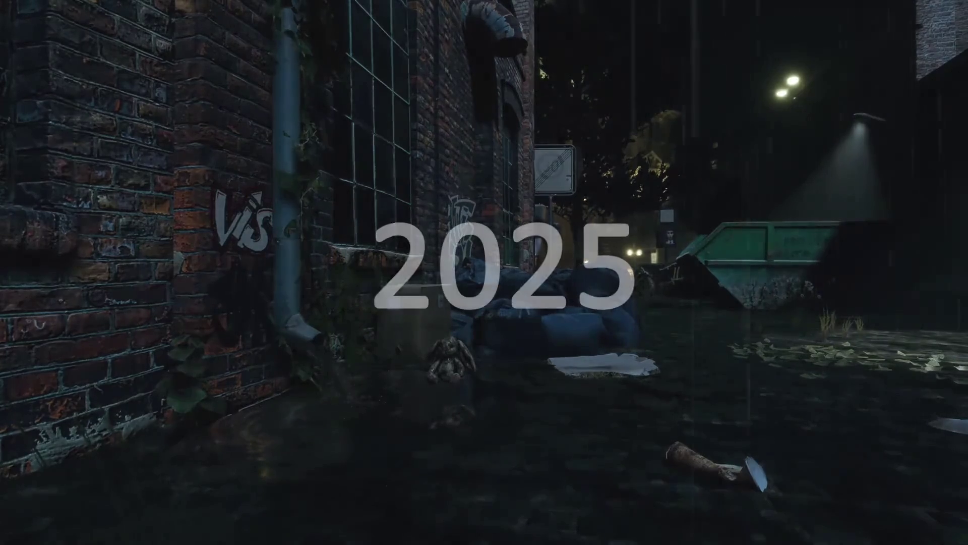
mouse_move(488, 230)
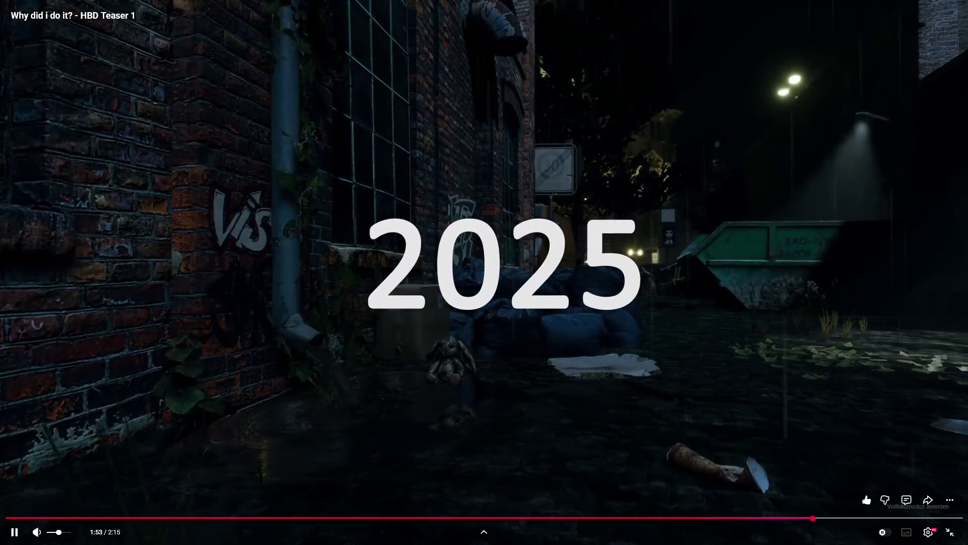
key("Escape")
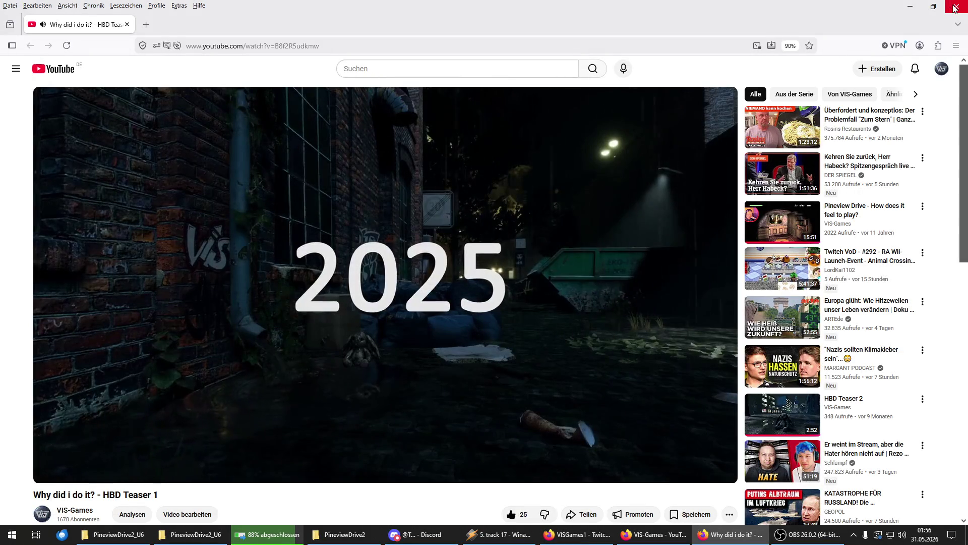
Step: Close the previous video window and open HBD Teaser 2 in a new window
left_click(955, 7)
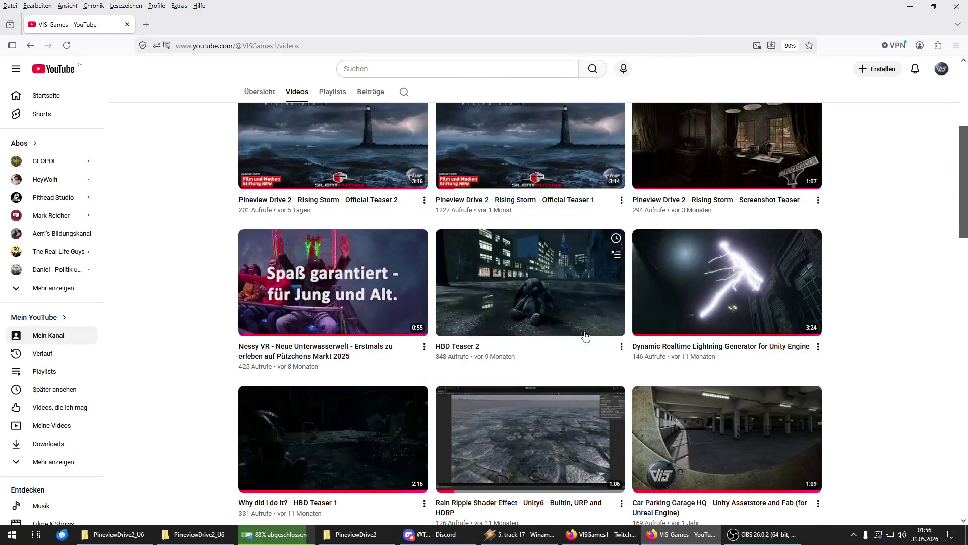
right_click(556, 332)
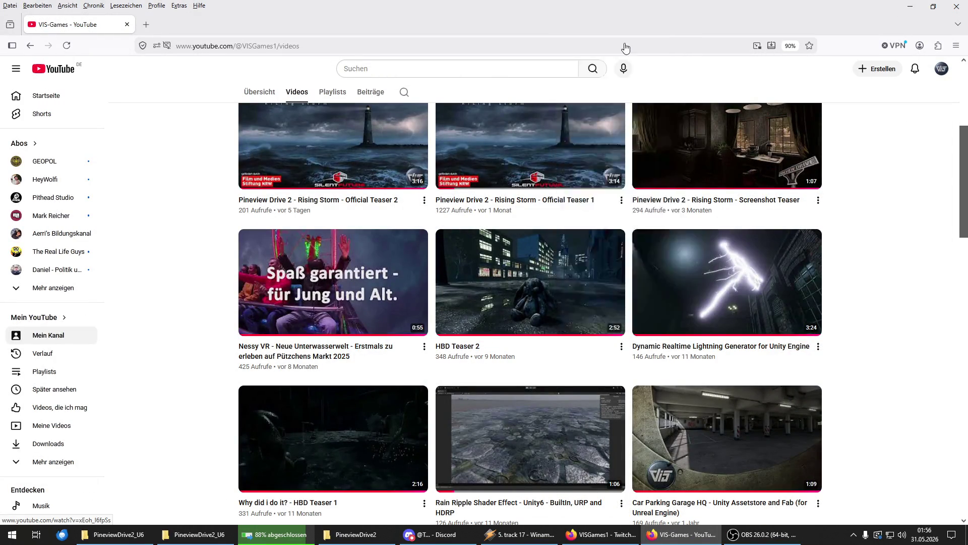
left_click(627, 44)
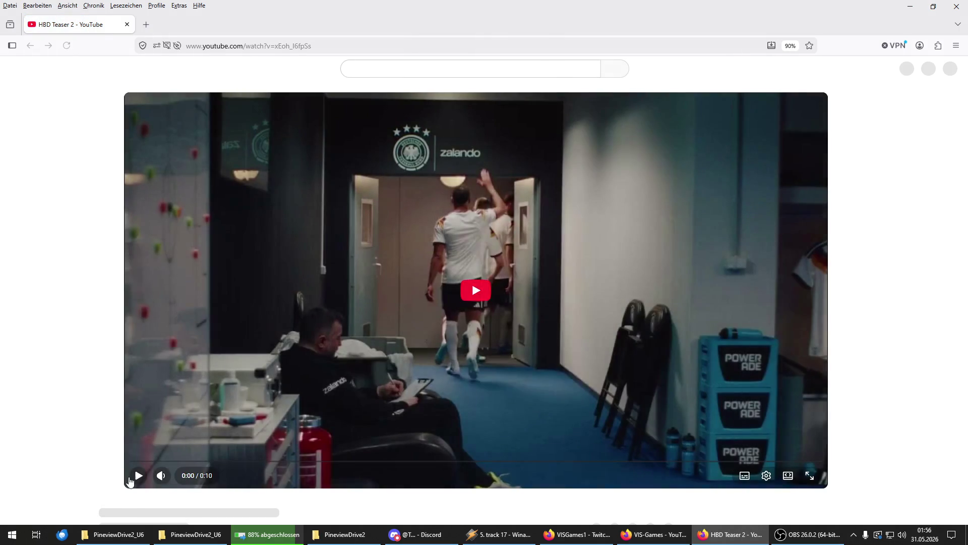
Step: Play HBD Teaser 2 with lower volume, skip the ad, and watch full-screen from the bunny street scene
left_click(131, 480)
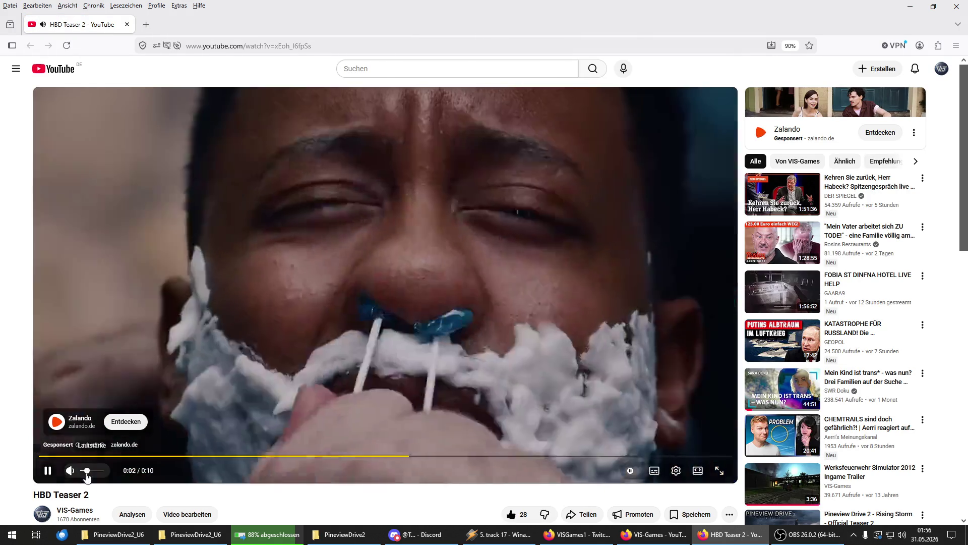
left_click(87, 471)
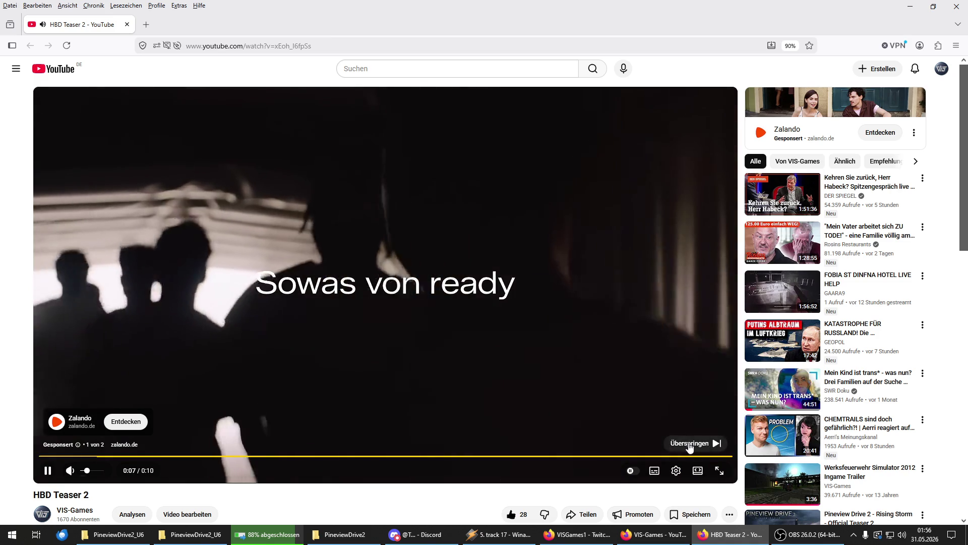
left_click(690, 443)
left_click(719, 471)
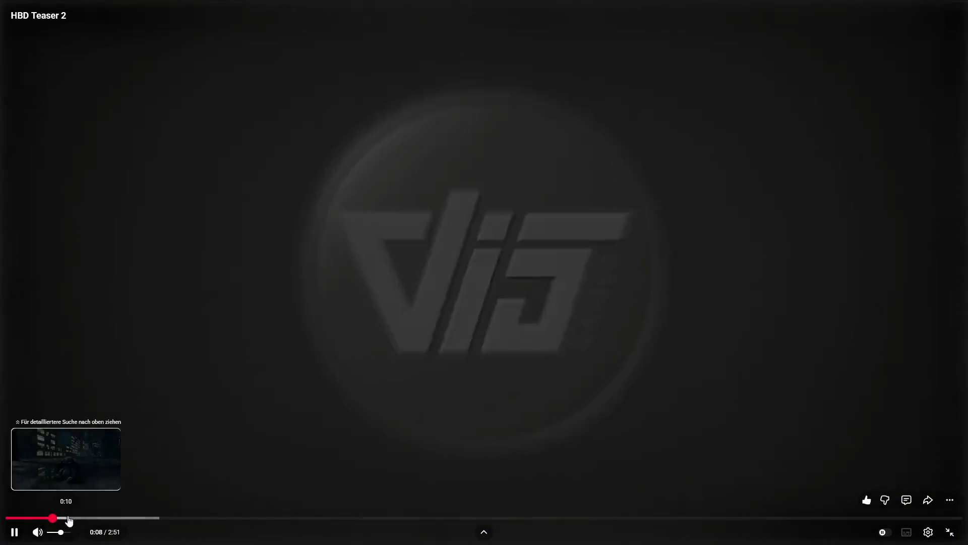
left_click(74, 518)
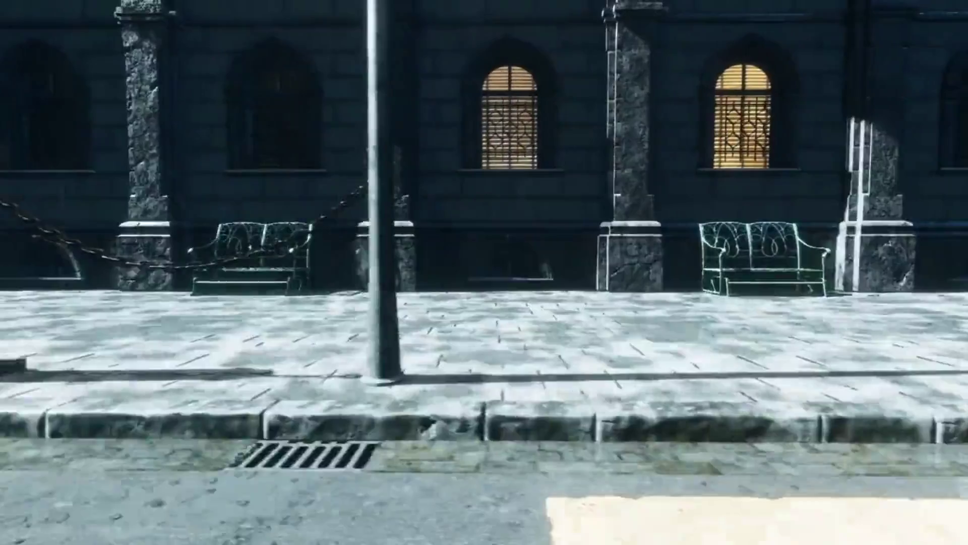
mouse_move(770, 93)
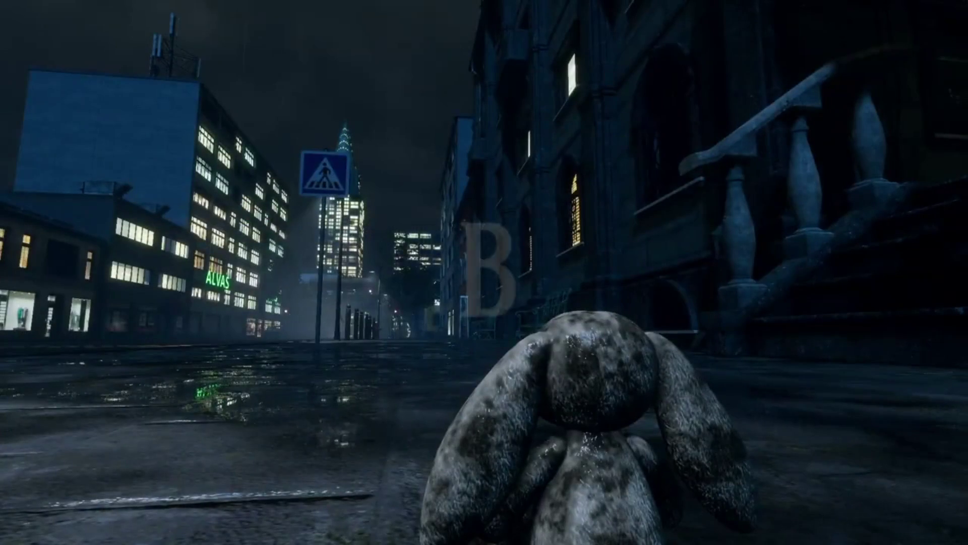
key("Escape")
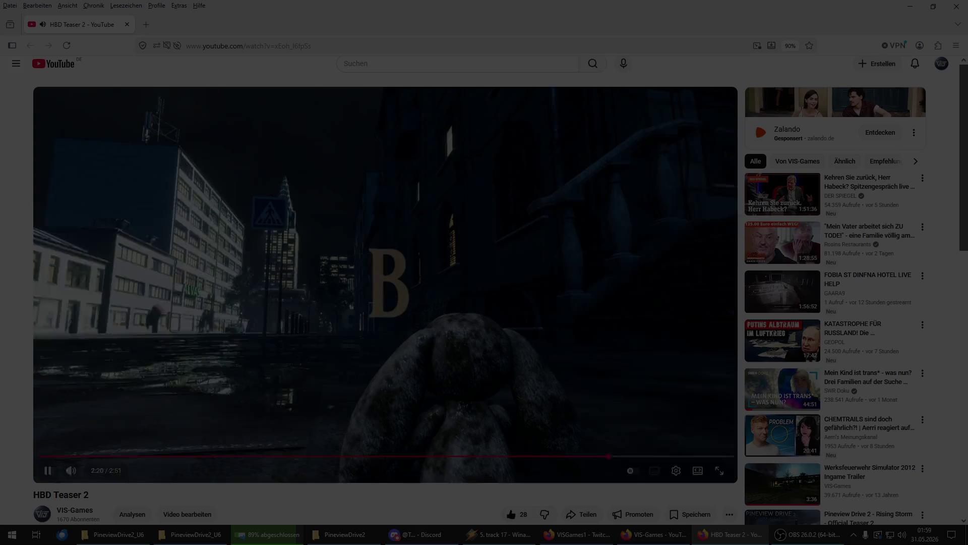
Step: Close the HBD Teaser 2 window and go from the channel's Übersicht page back to Videos
left_click(957, 7)
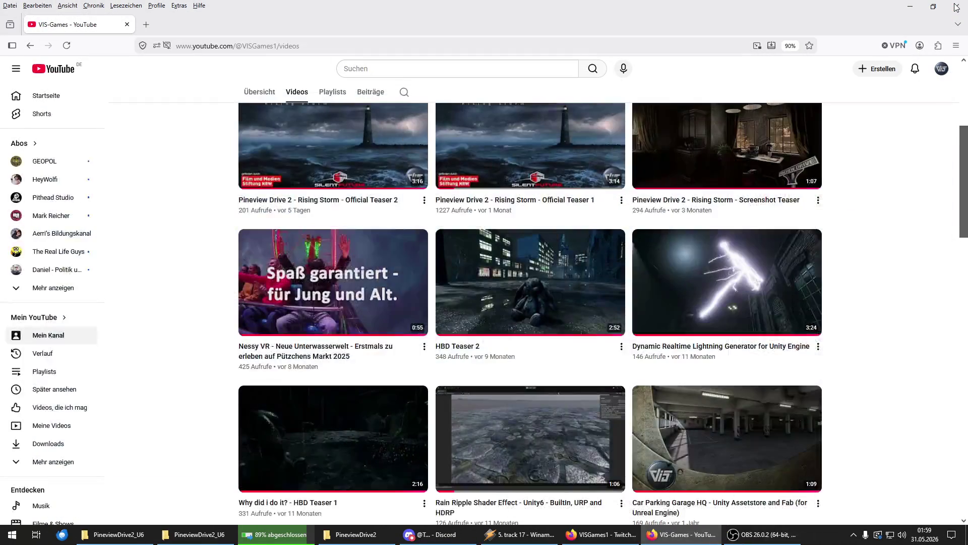
scroll(909, 113, "up", 5)
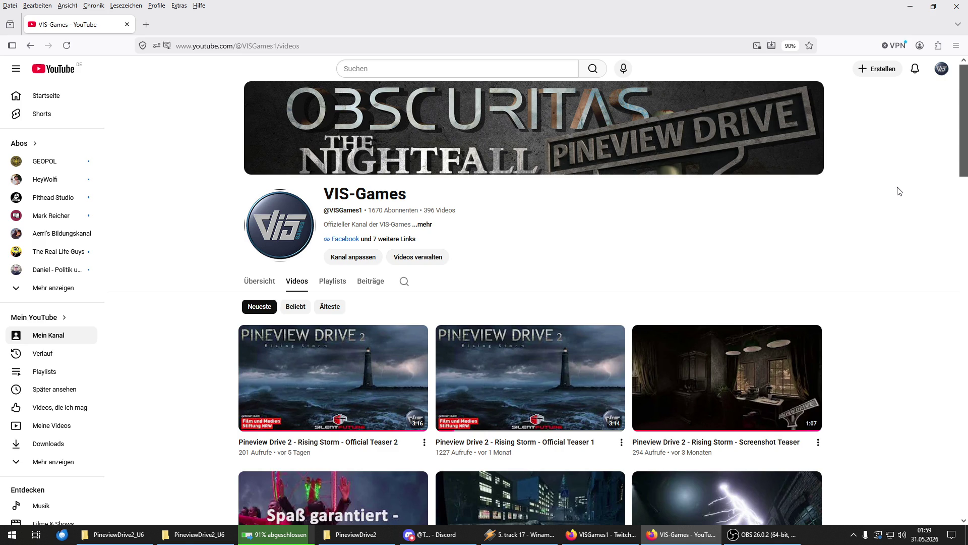
left_click(254, 283)
scroll(254, 285, "down", 4)
scroll(266, 265, "up", 4)
left_click(290, 287)
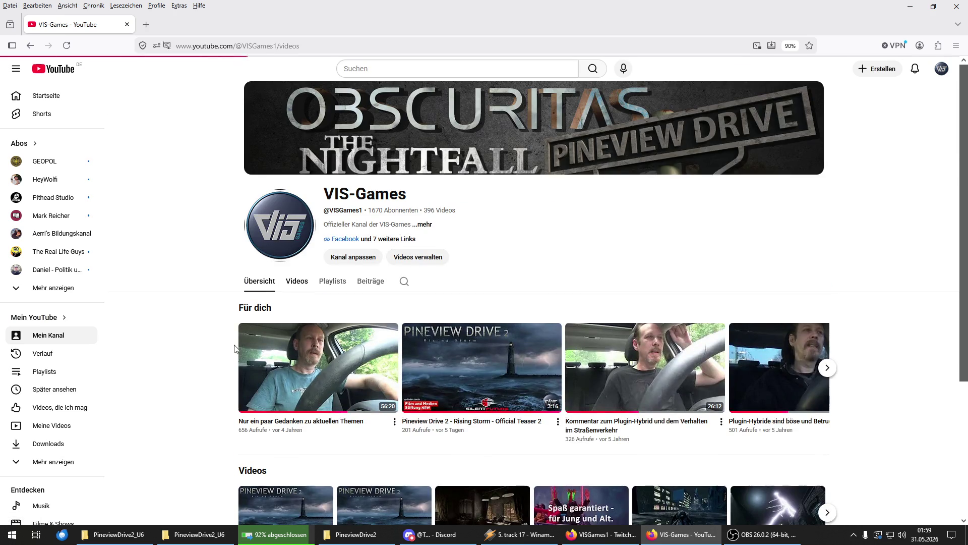
Step: Scroll down the Videos grid to the Pineview Drive - Rising Storm comparison and bring up its link options
scroll(235, 348, "down", 10)
scroll(235, 348, "down", 15)
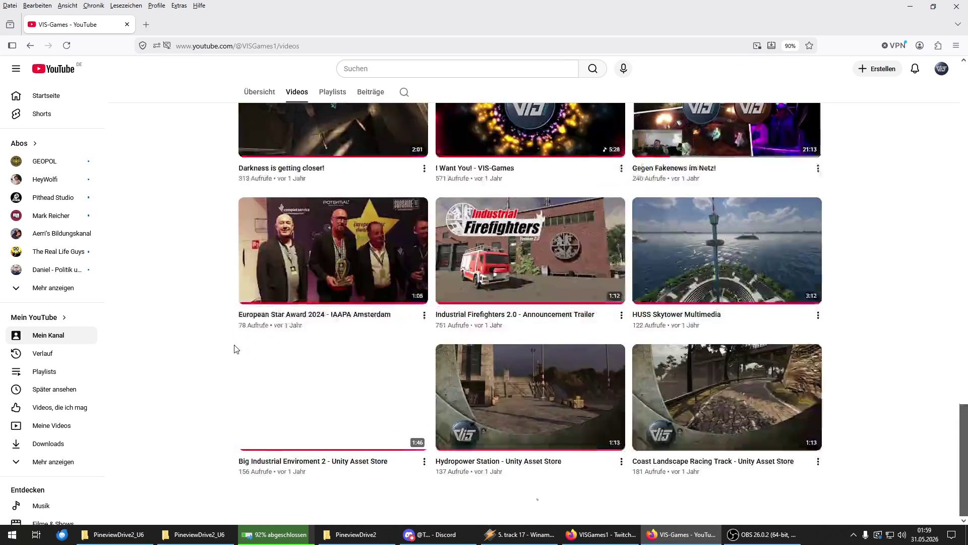
scroll(235, 348, "down", 12)
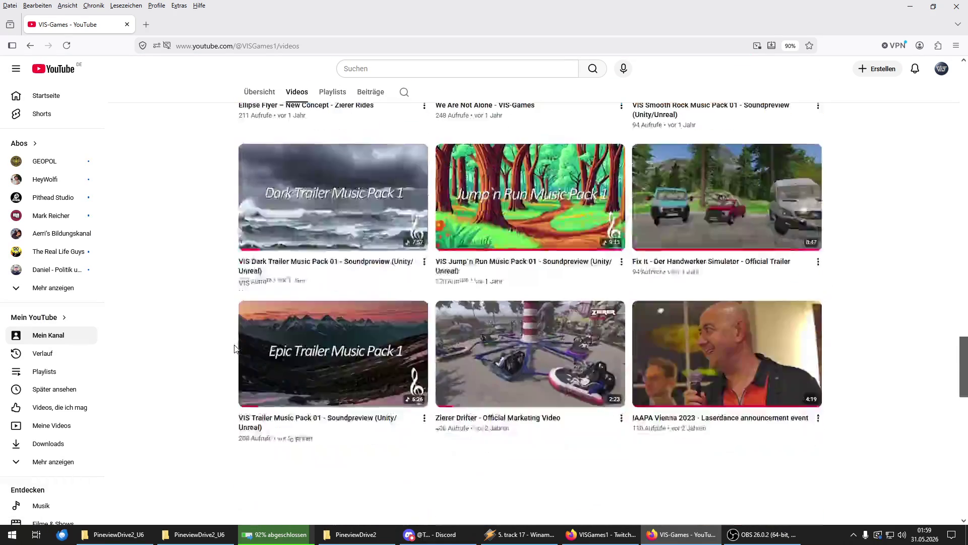
scroll(235, 348, "down", 12)
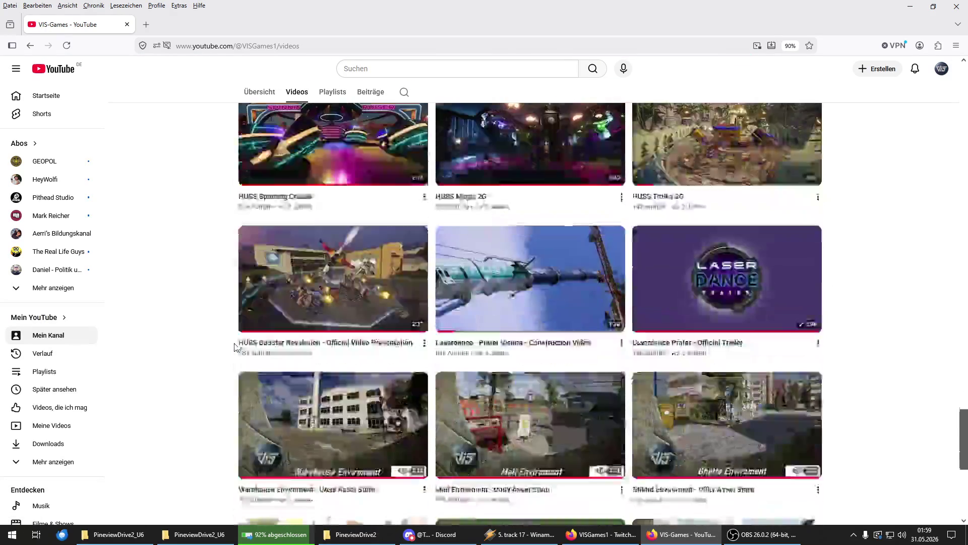
scroll(235, 345, "down", 4)
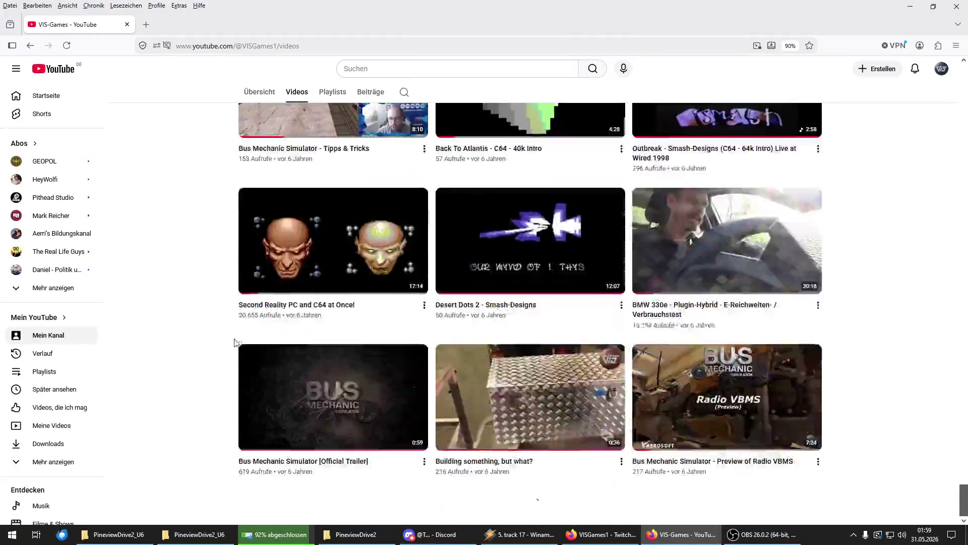
scroll(235, 343, "down", 5)
scroll(235, 342, "down", 5)
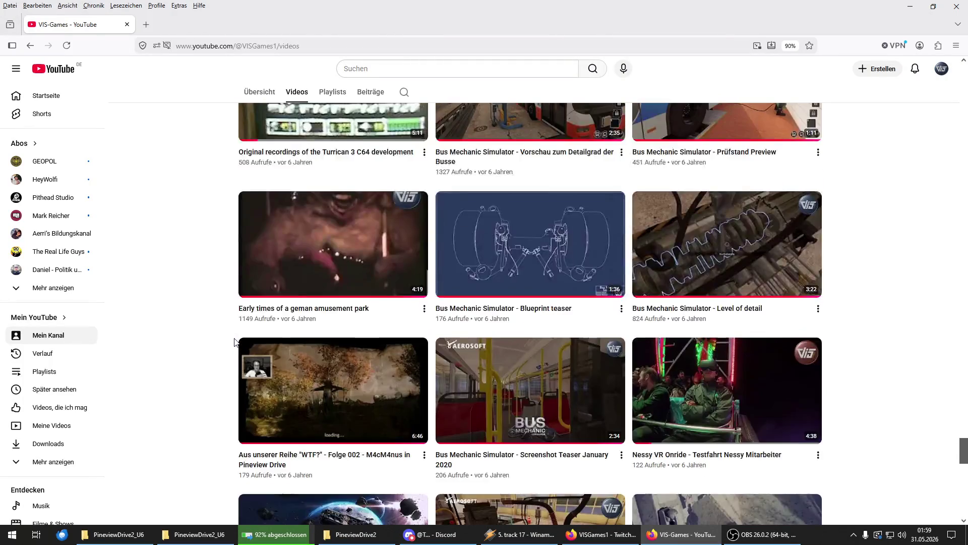
scroll(234, 342, "down", 3)
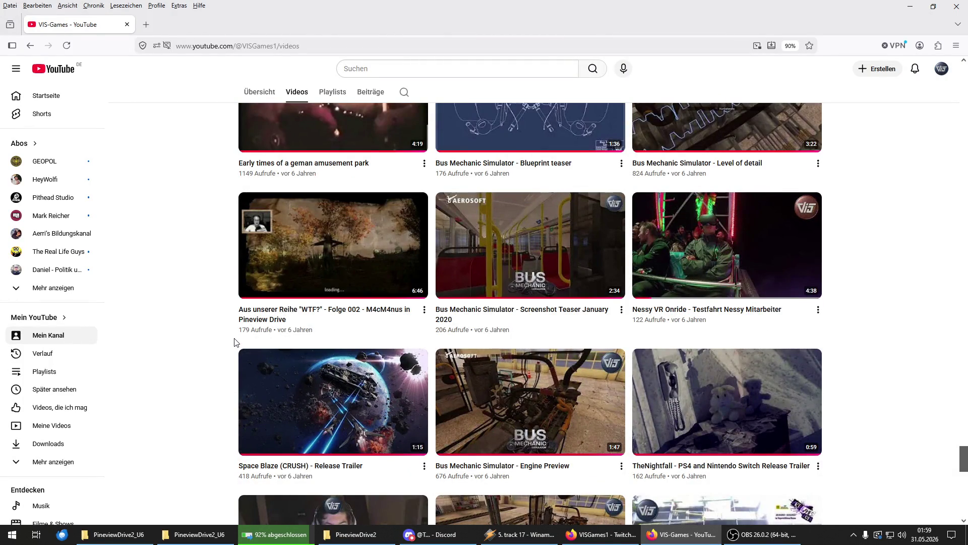
scroll(234, 342, "down", 6)
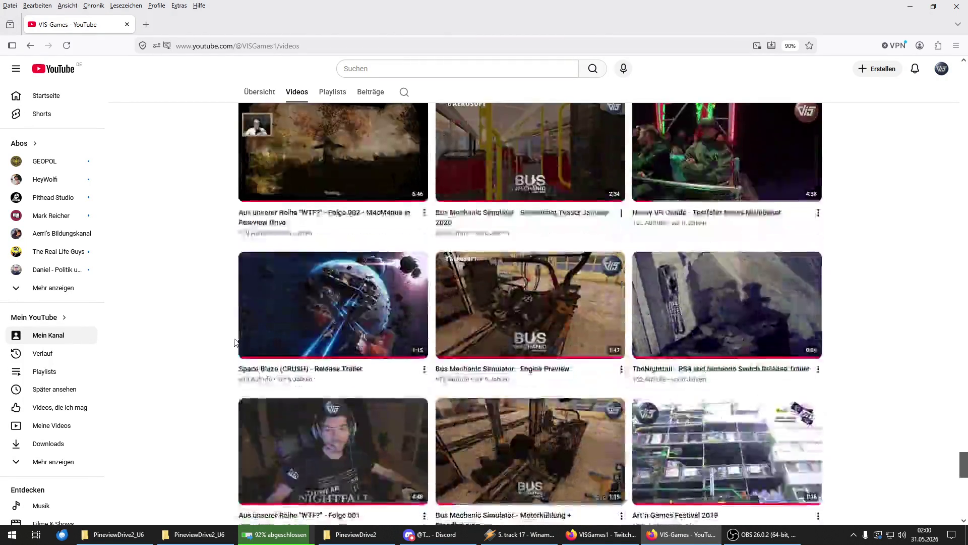
scroll(234, 342, "down", 10)
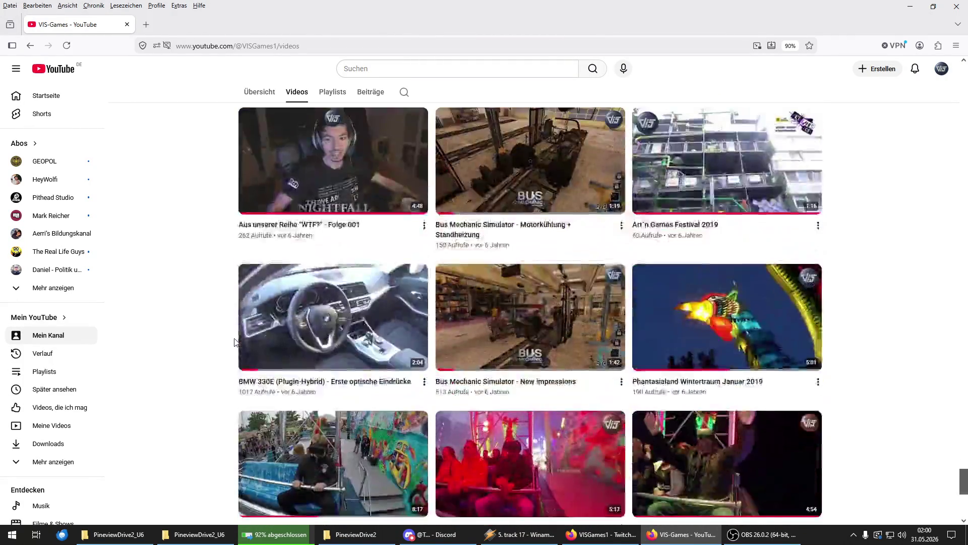
scroll(235, 343, "down", 3)
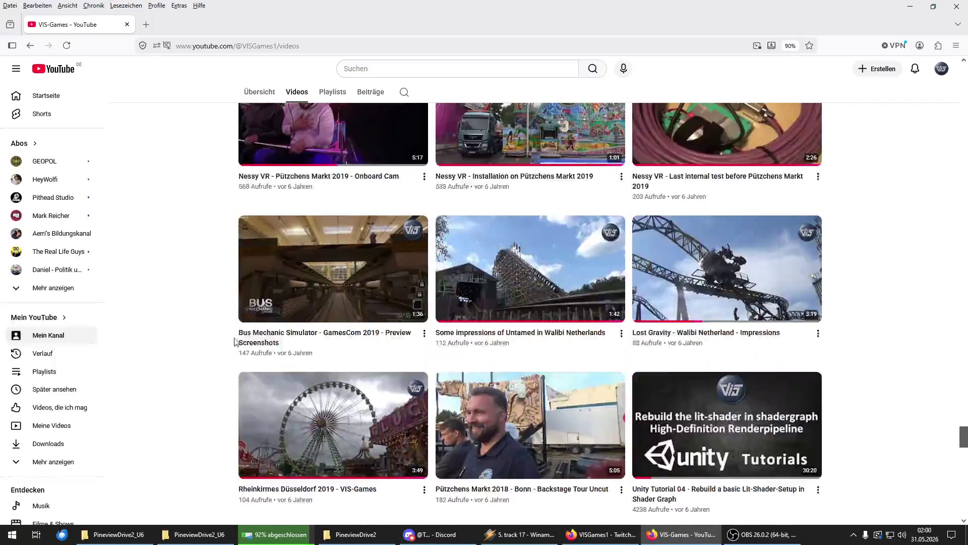
scroll(234, 343, "down", 12)
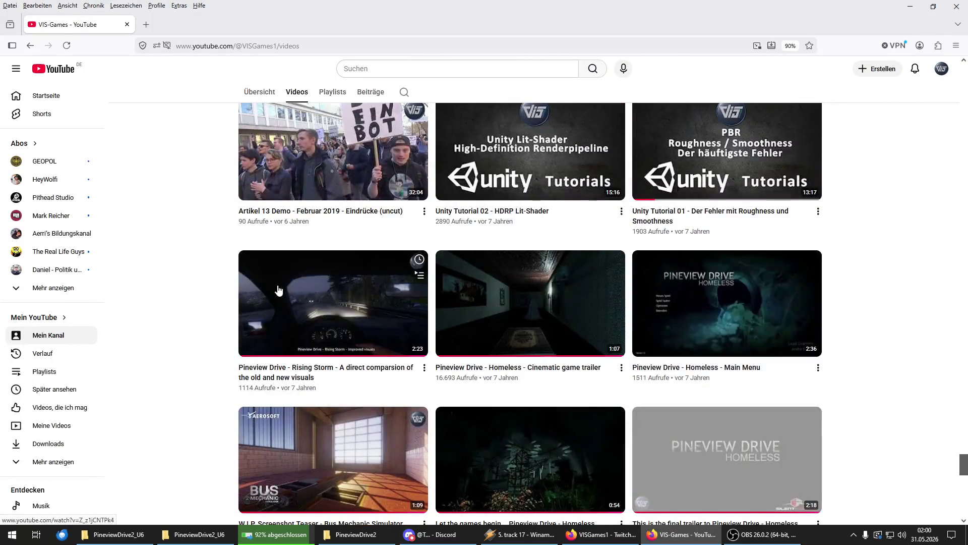
right_click(278, 291)
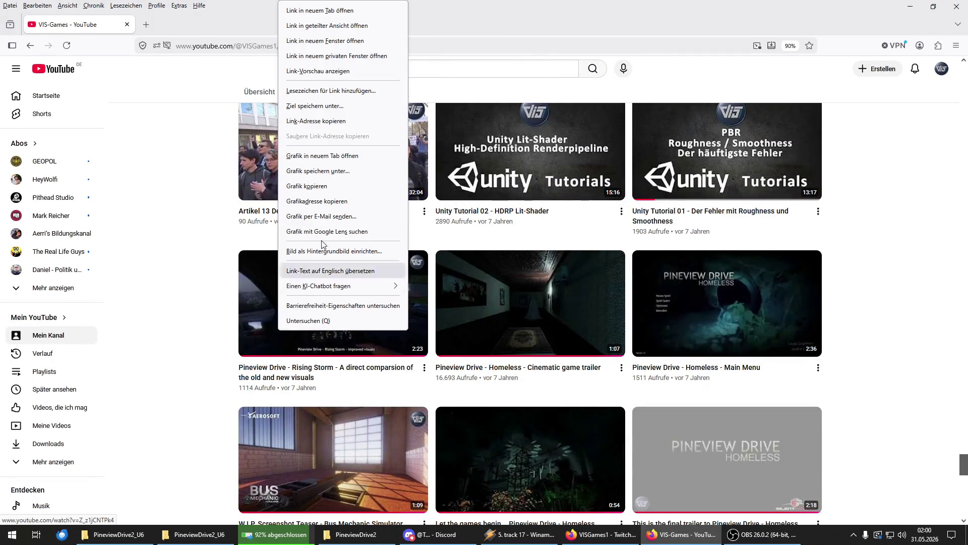
Step: Open the Rising Storm old-vs-new visuals comparison in a new window and start playback
left_click(313, 40)
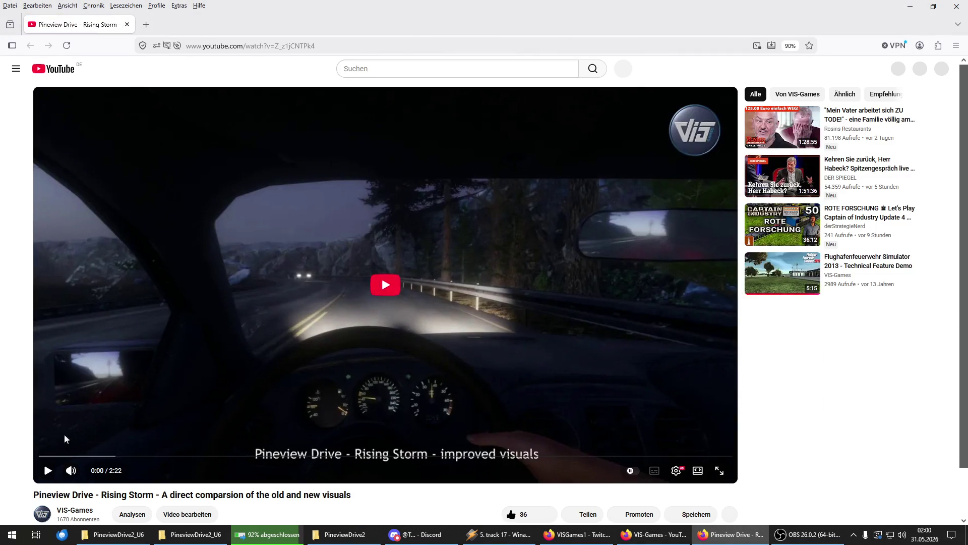
left_click(46, 470)
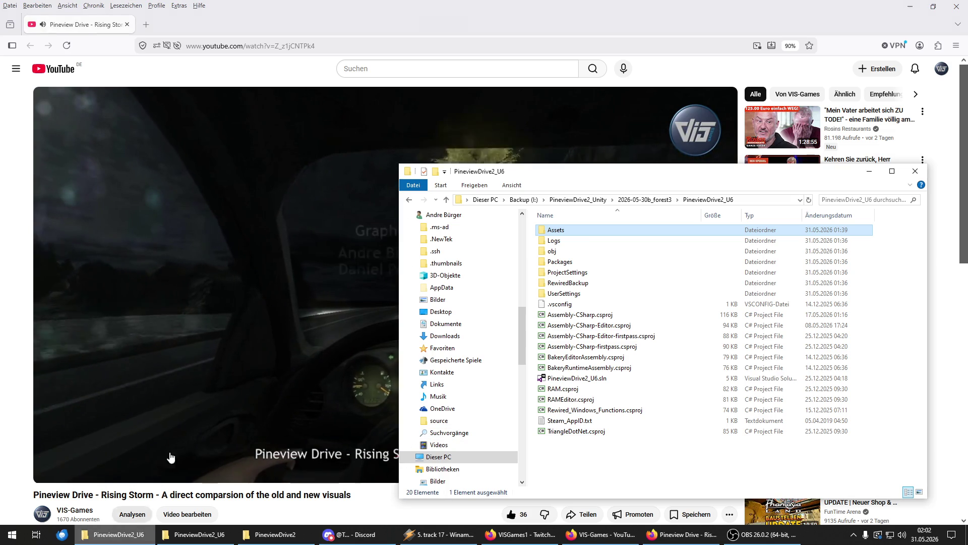
Step: Paste the PineviewDrive2_U6 Library folder into the backup folder, minimize the copy dialog and return to the video
left_click(210, 527)
left_click(281, 223)
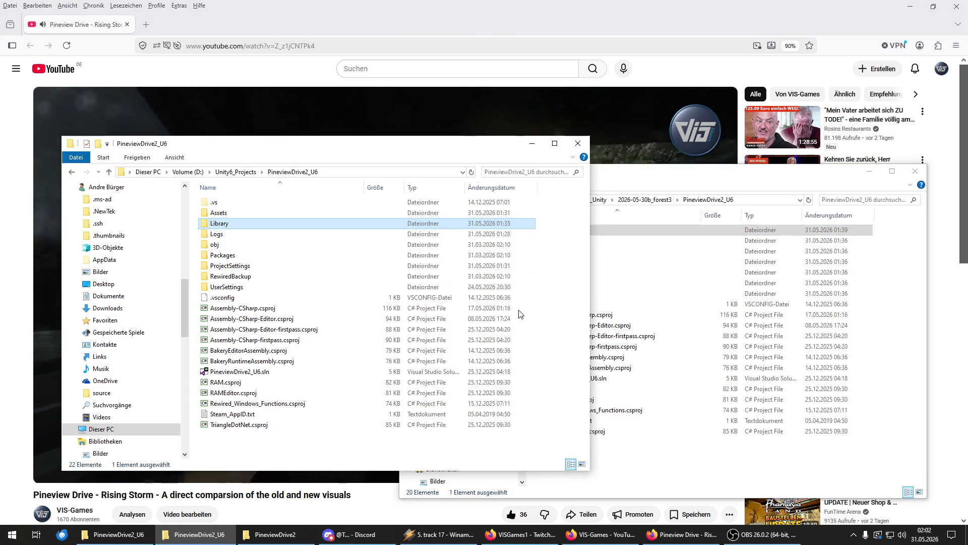
right_click(537, 270)
left_click(606, 338)
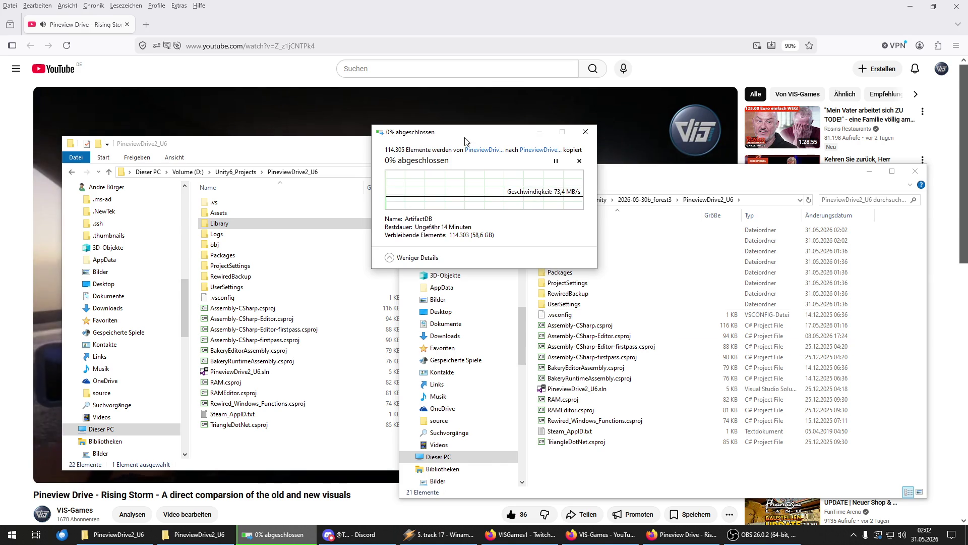
key("super+Down")
key("alt+Tab")
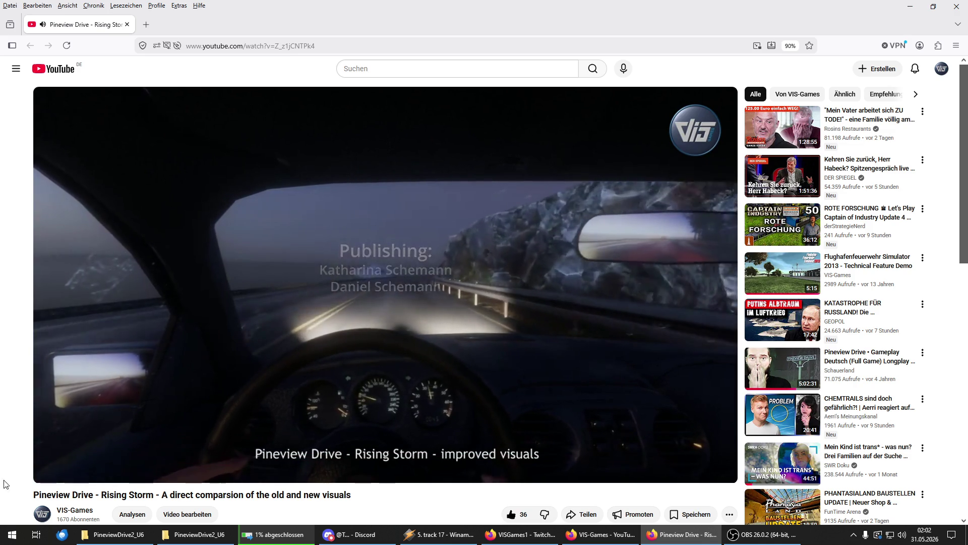
Step: Close the Pineview Drive comparison video and return to the VIS-Games channel's Videos grid
left_click(955, 10)
left_click(637, 5)
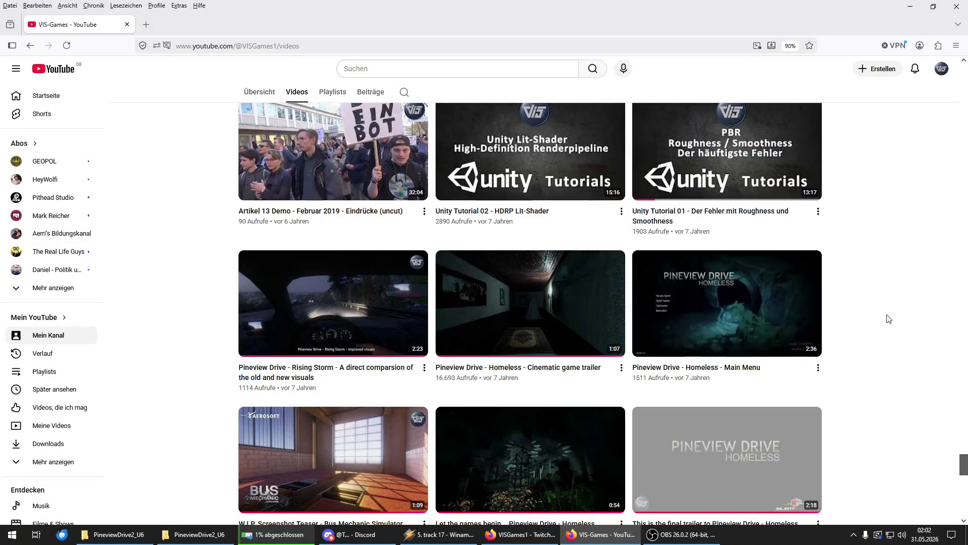
scroll(889, 318, "up", 12)
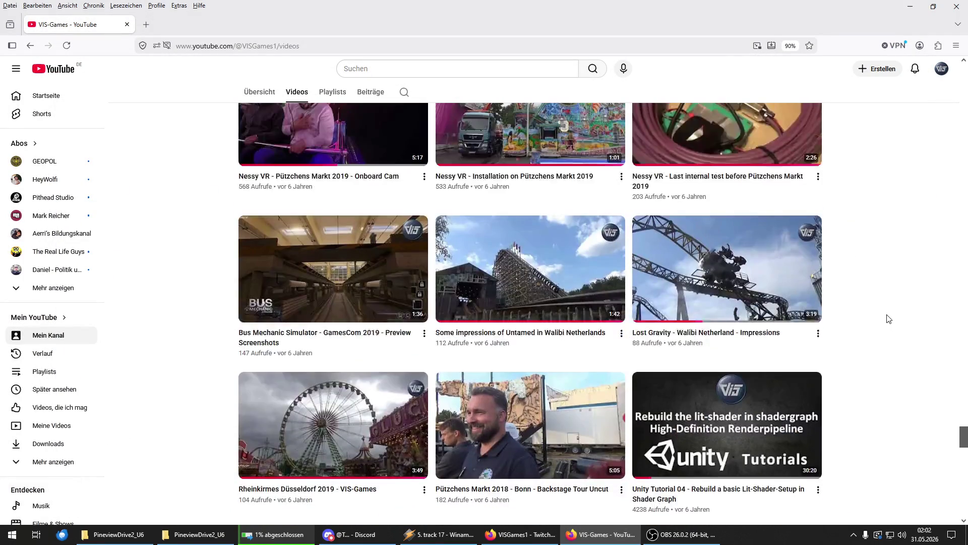
scroll(889, 319, "up", 7)
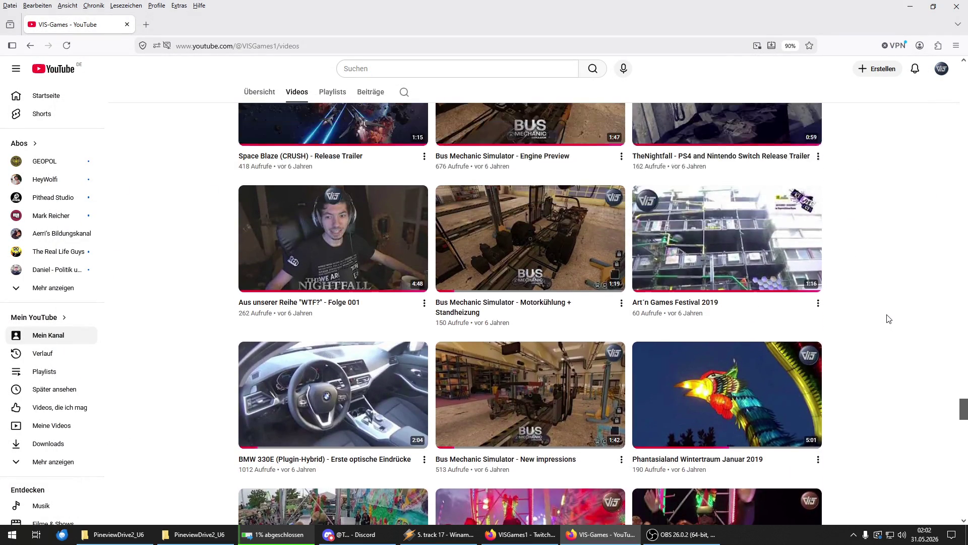
scroll(889, 318, "up", 4)
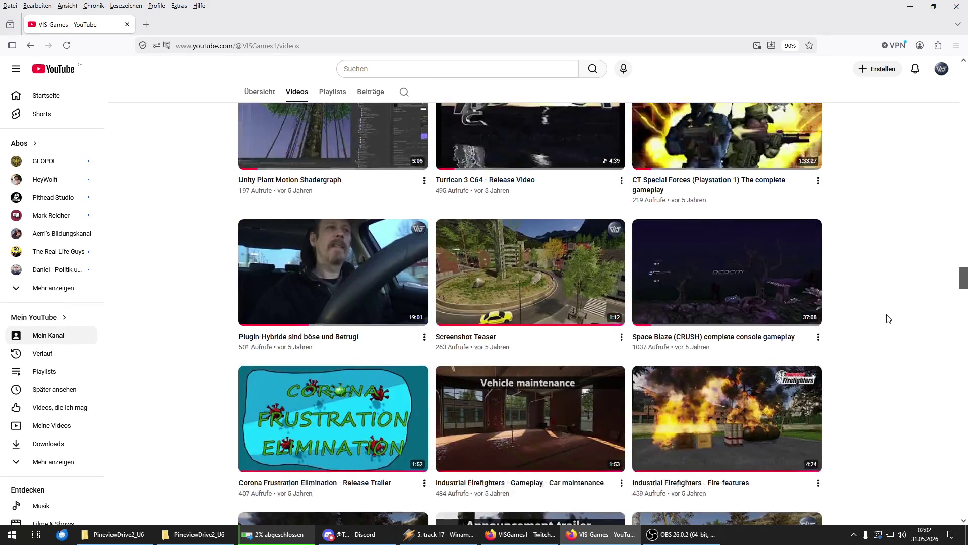
scroll(888, 319, "up", 15)
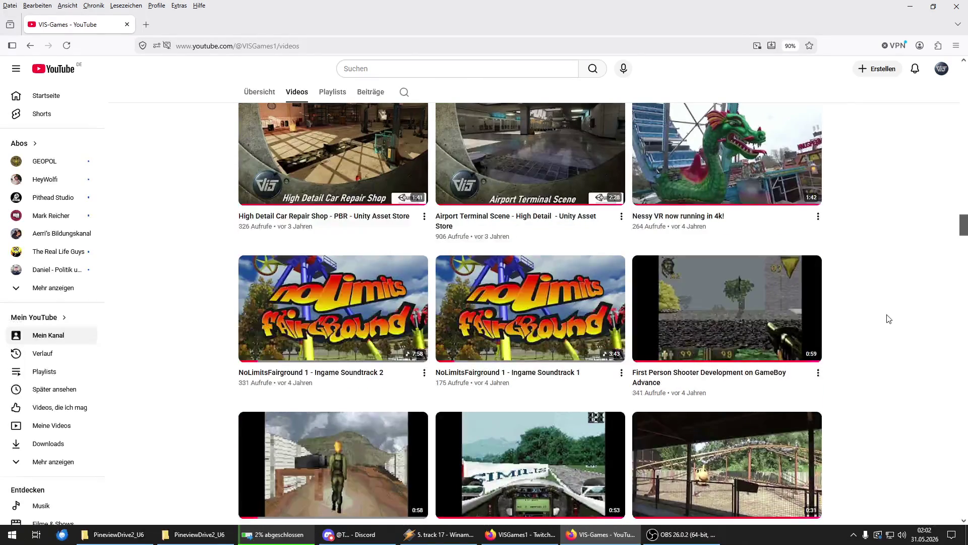
Step: Open the 'Welcome back to...' video in a new window via 'Link in neuem Fenster öffnen'
scroll(889, 318, "down", 6)
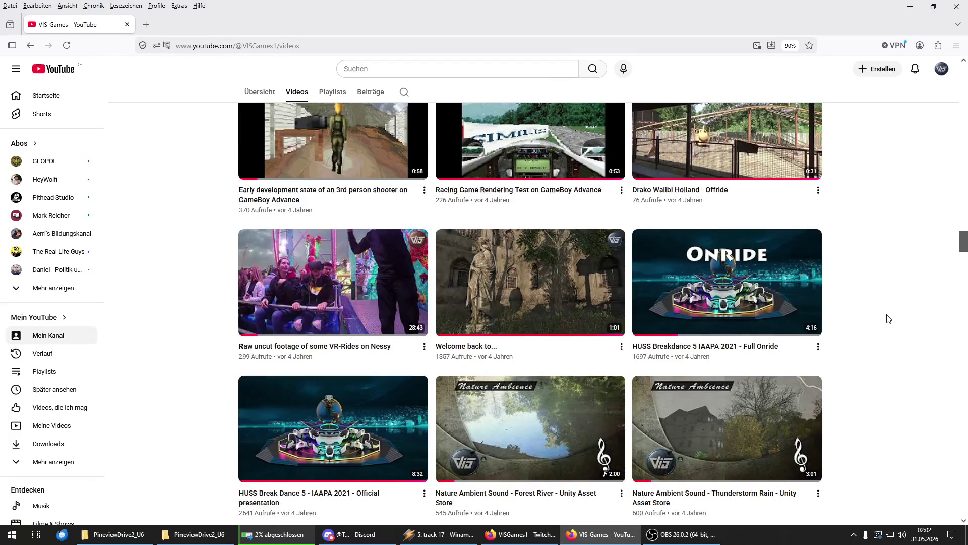
scroll(889, 318, "up", 10)
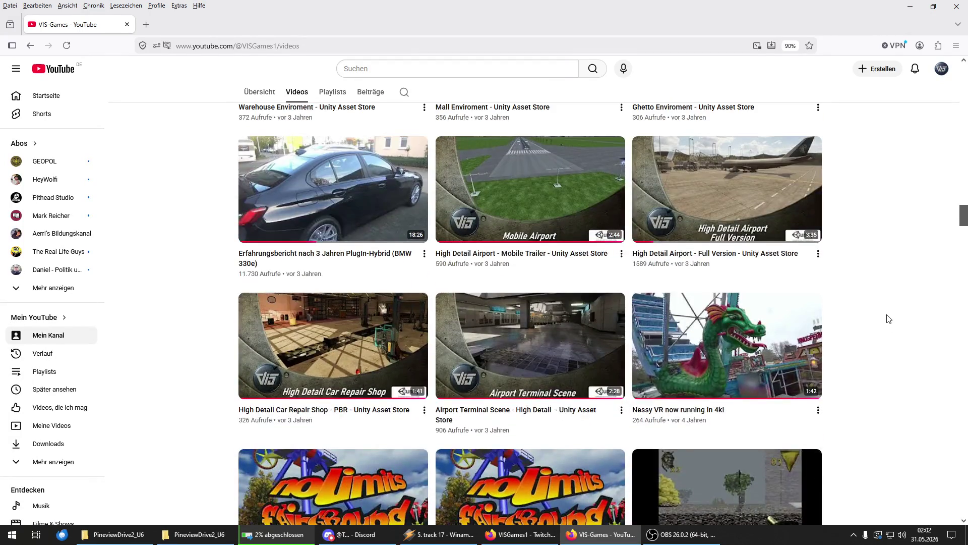
scroll(889, 318, "down", 8)
right_click(540, 382)
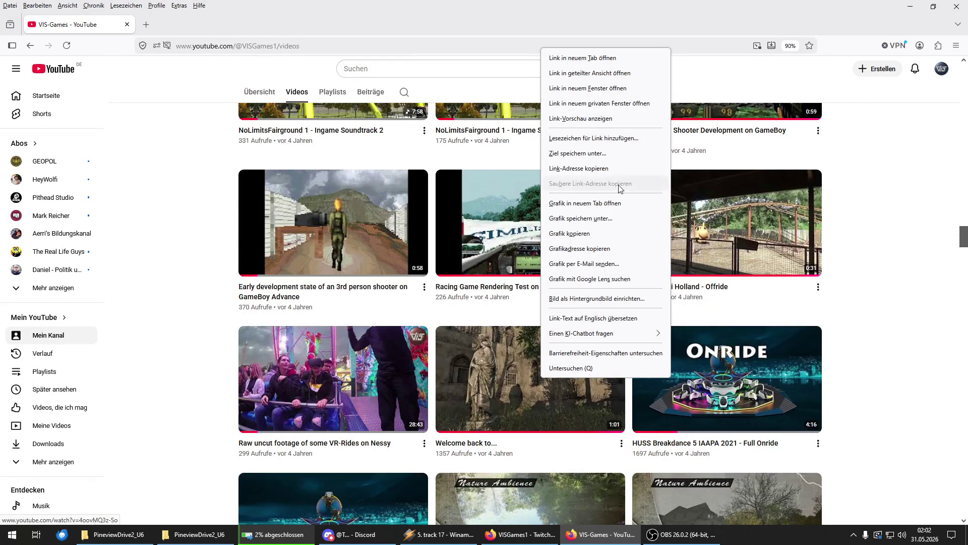
left_click(608, 91)
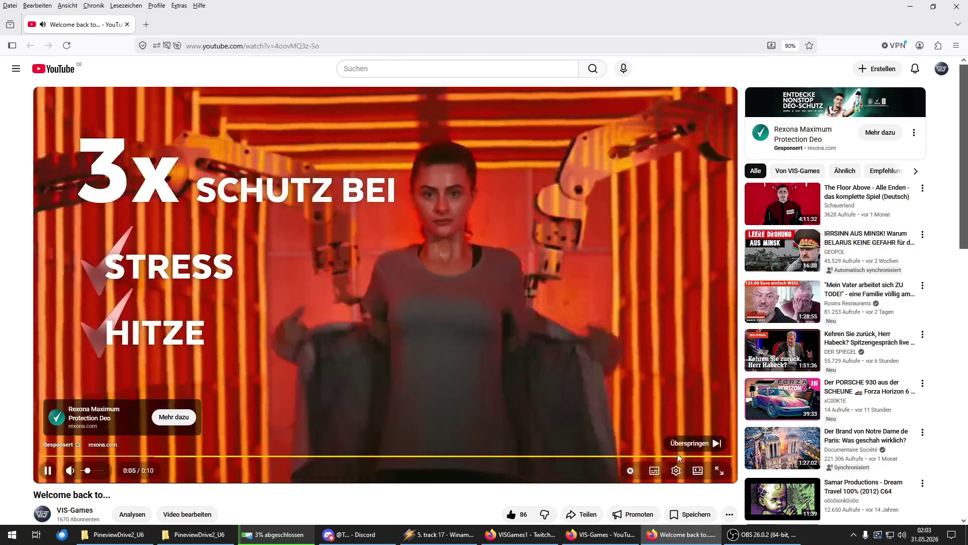
Step: Skip the ad, scrub the 'Welcome back to...' video forward to about 0:22, then go back
left_click(688, 446)
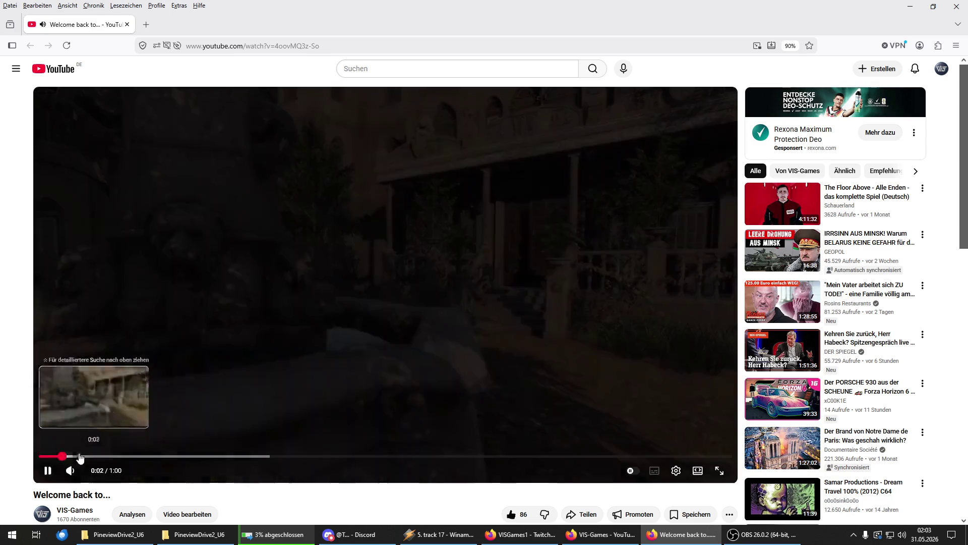
mouse_move(80, 457)
left_mouse_down()
mouse_move(151, 460)
mouse_move(70, 462)
left_mouse_up()
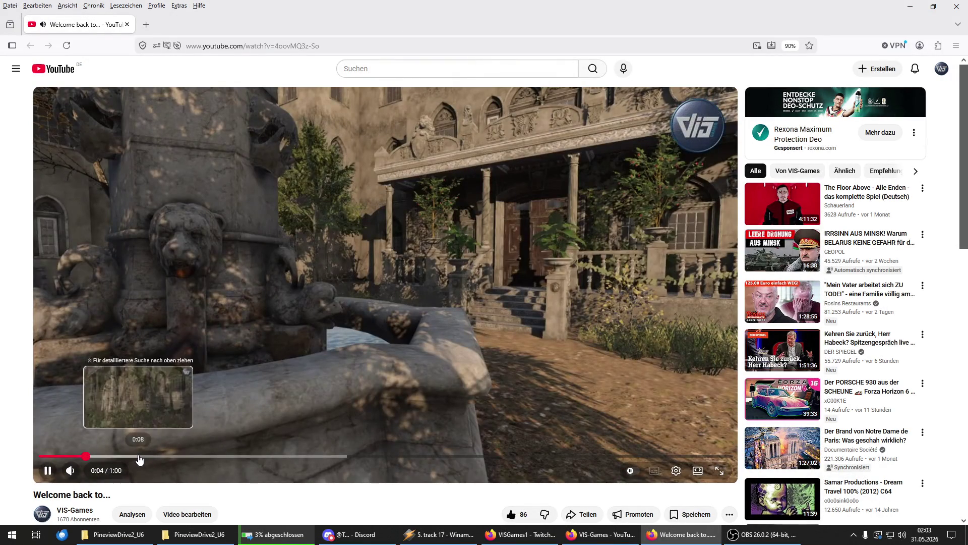
left_click(196, 457)
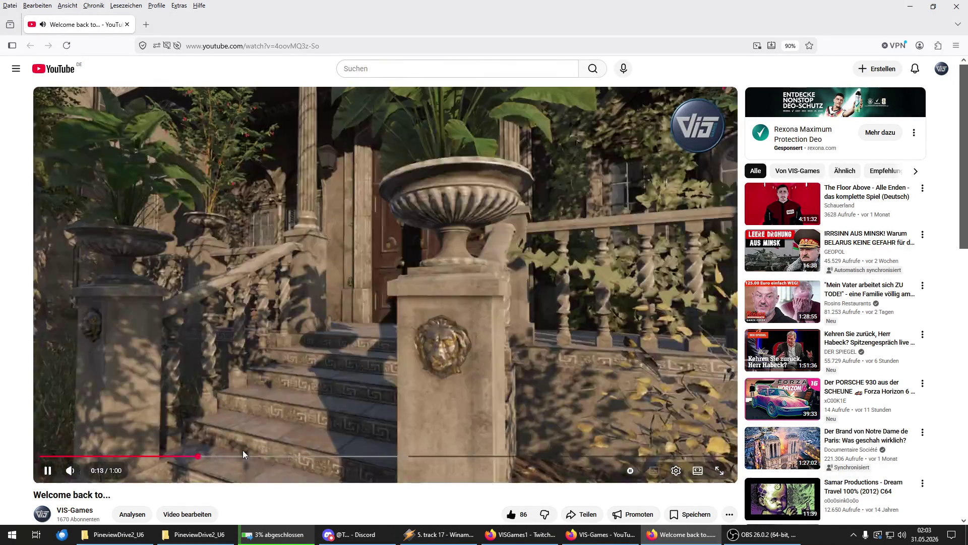
left_click_drag(293, 457, 337, 459)
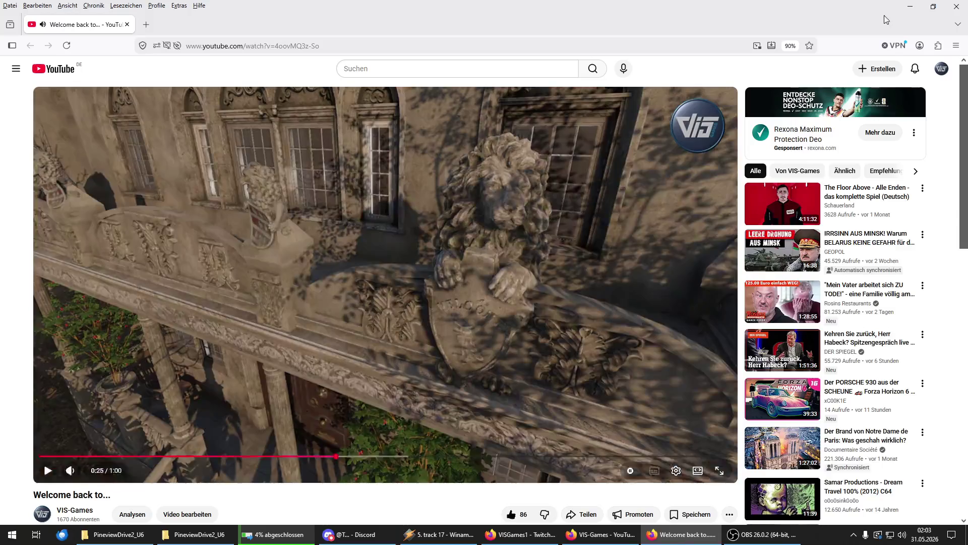
key("alt+Left")
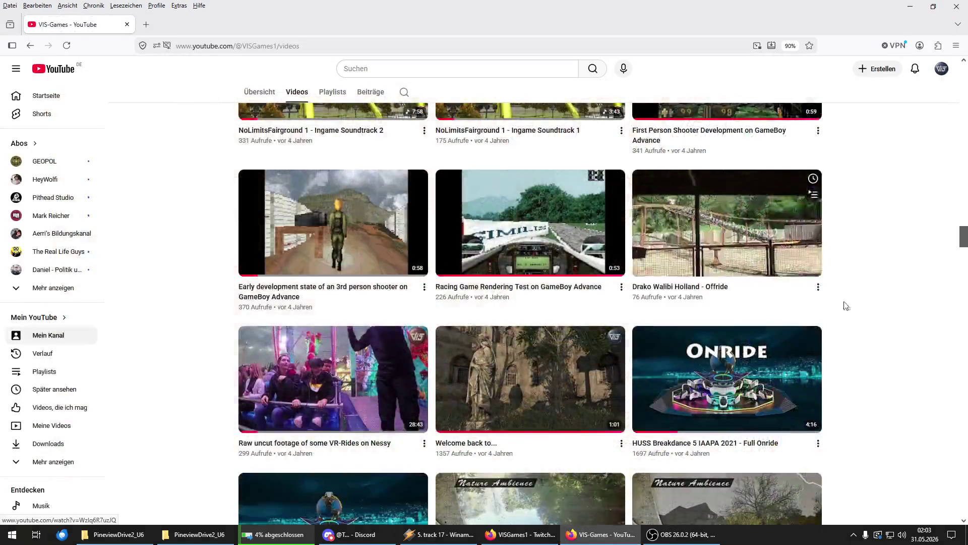
Step: Scroll the VIS-Games Videos page back up to the newest Pineview Drive 2 teasers
scroll(846, 306, "up", 10)
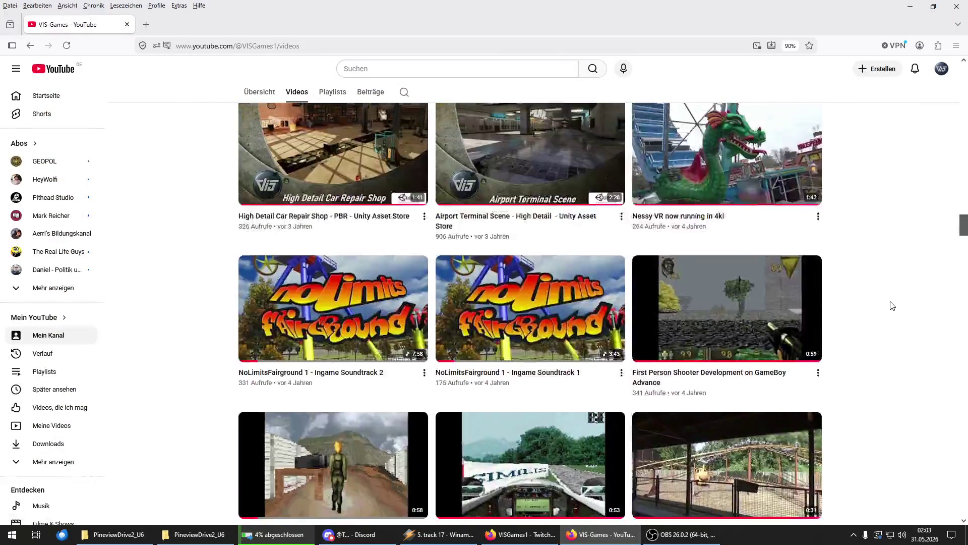
scroll(892, 306, "up", 4)
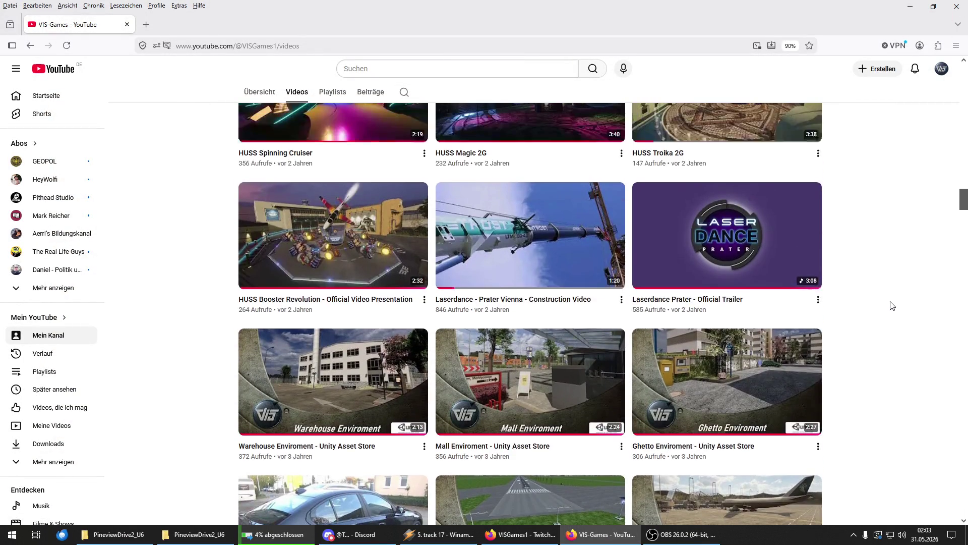
scroll(893, 306, "up", 20)
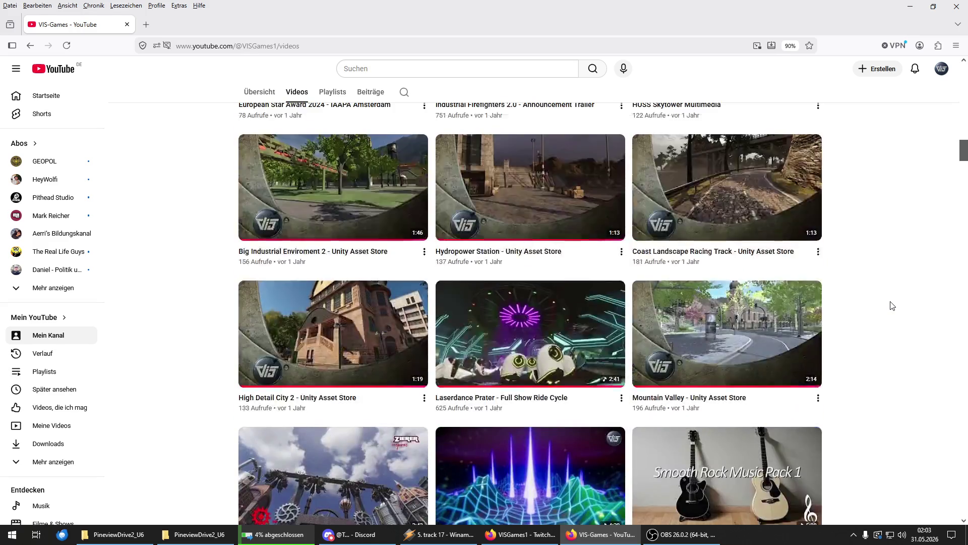
scroll(892, 306, "up", 20)
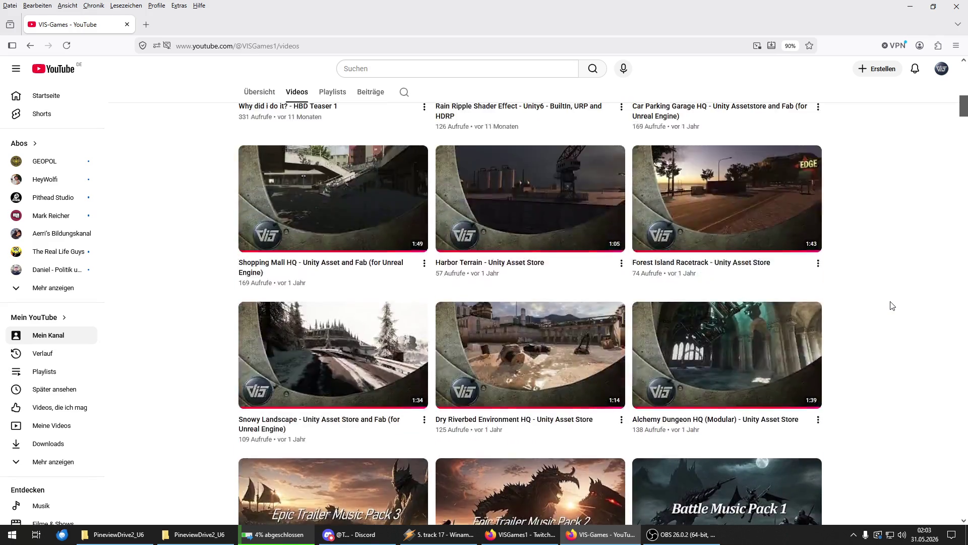
scroll(892, 306, "up", 7)
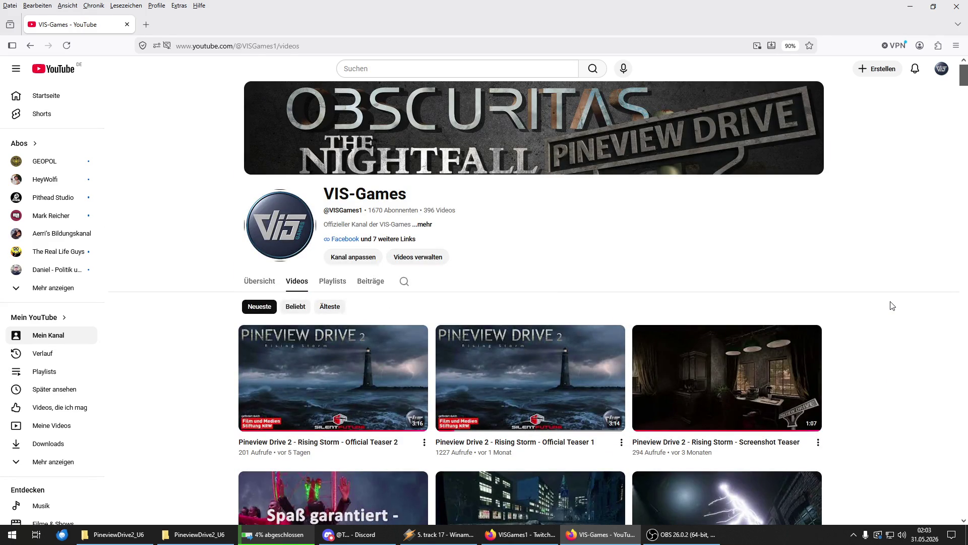
scroll(892, 306, "down", 2)
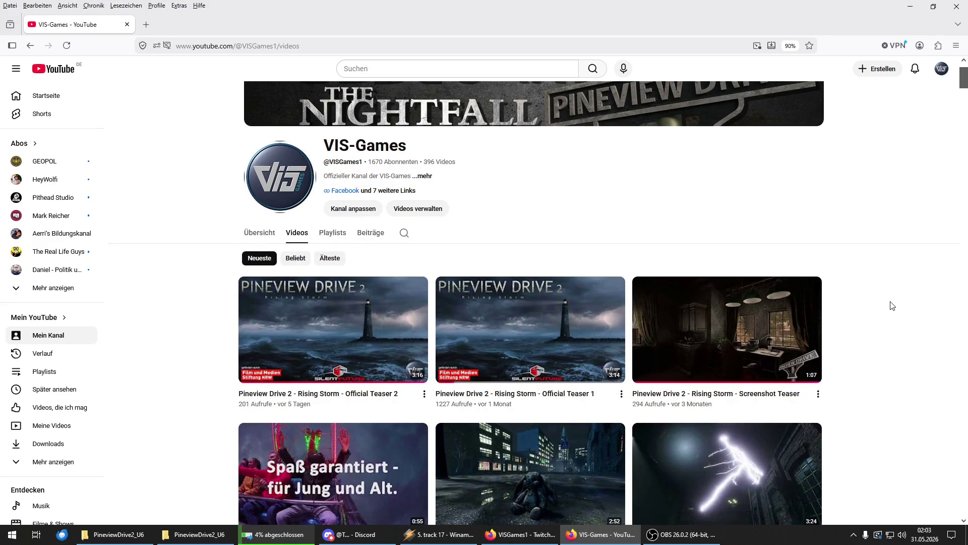
scroll(892, 306, "down", 2)
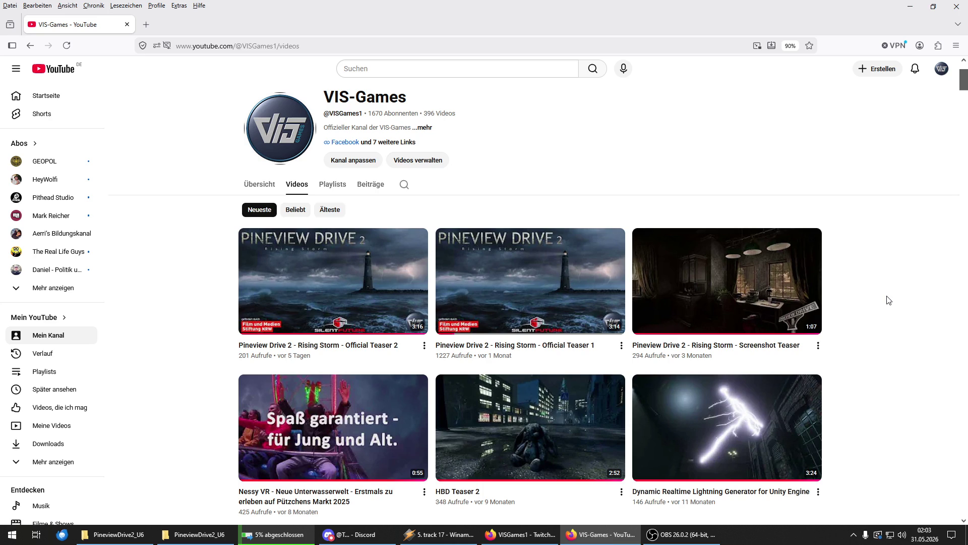
scroll(889, 300, "up", 4)
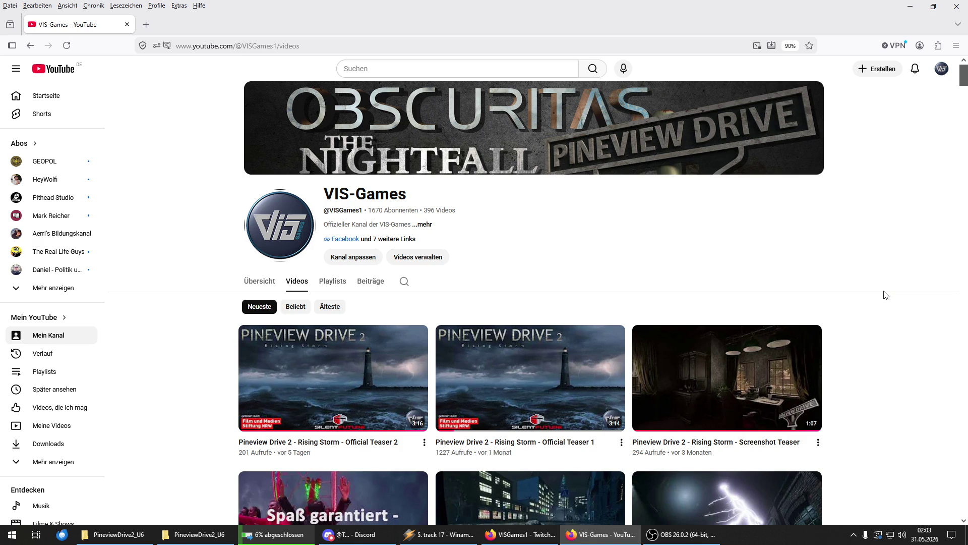
left_click(11, 534)
left_click(177, 297)
type("www.vis-games.de/")
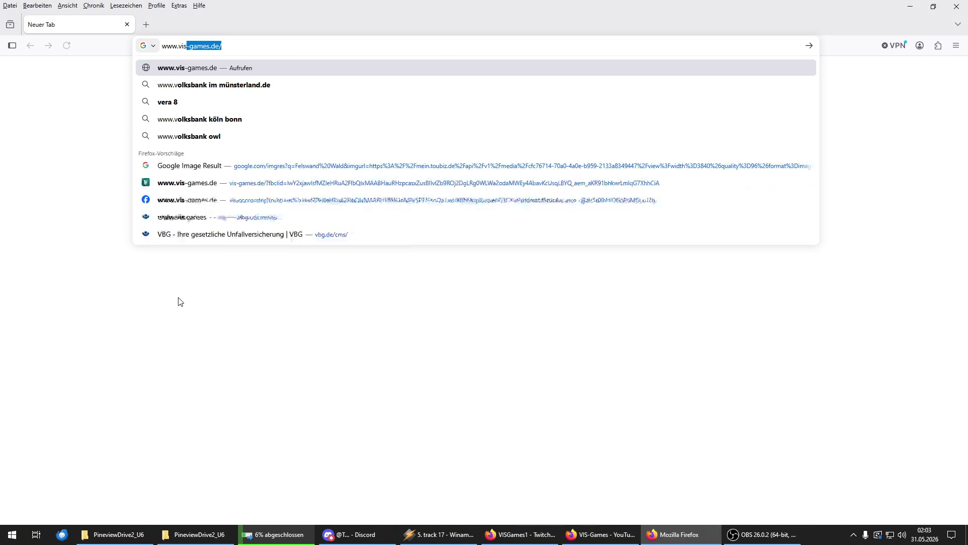
key("Return")
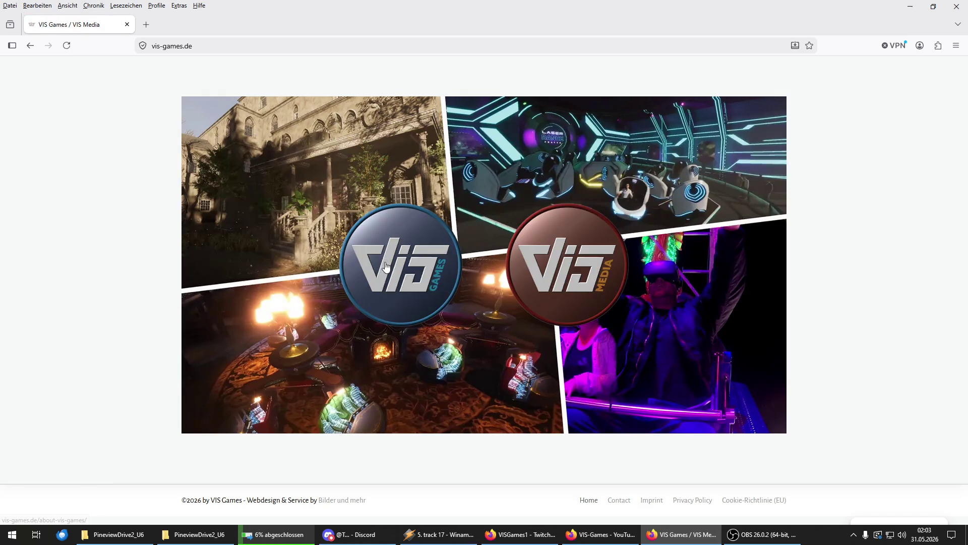
Step: View the About VIS Games page, then choose PC from the Platform menu
left_click(386, 266)
scroll(378, 313, "down", 12)
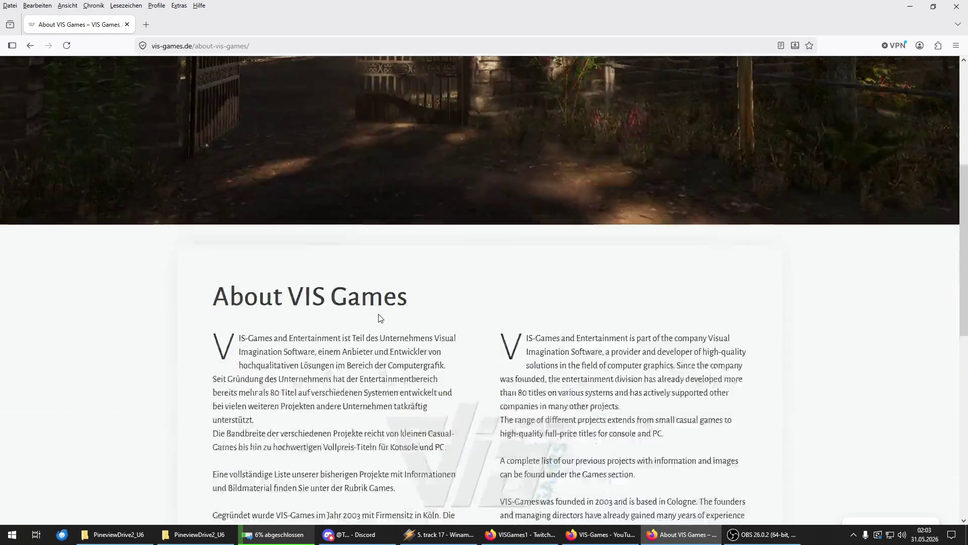
scroll(452, 252, "up", 5)
scroll(453, 252, "up", 7)
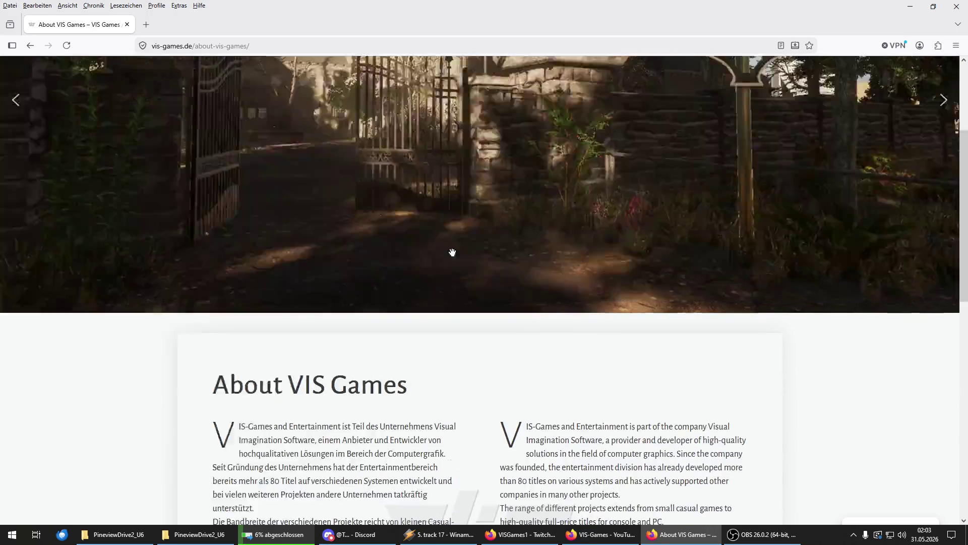
mouse_move(512, 123)
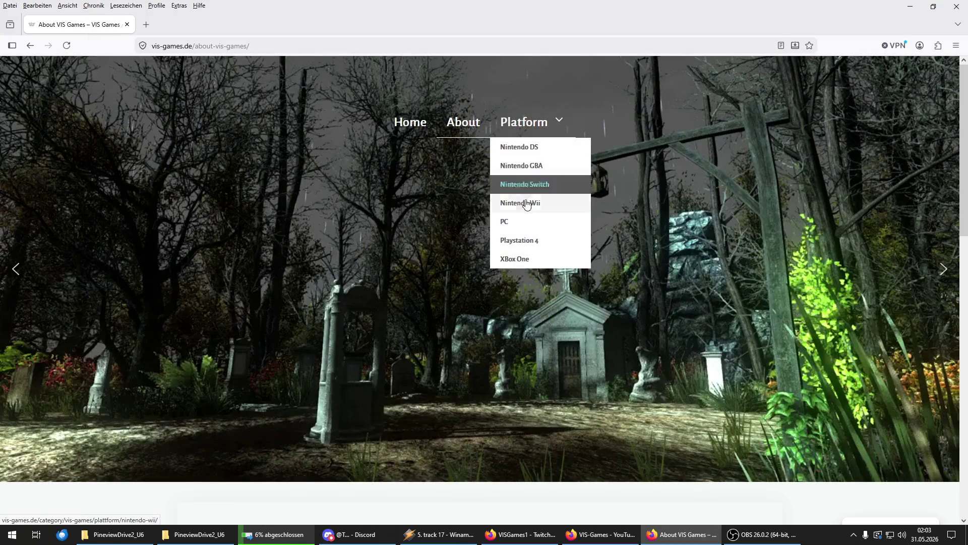
left_click(524, 228)
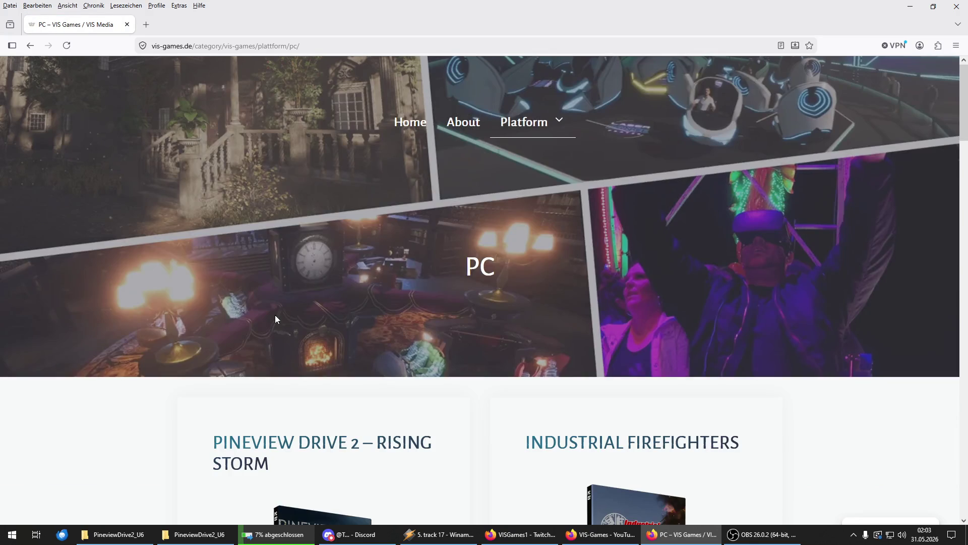
Step: Scroll the first PC catalogue page down to The Nightfall and the five page links
scroll(163, 285, "down", 10)
scroll(163, 287, "down", 12)
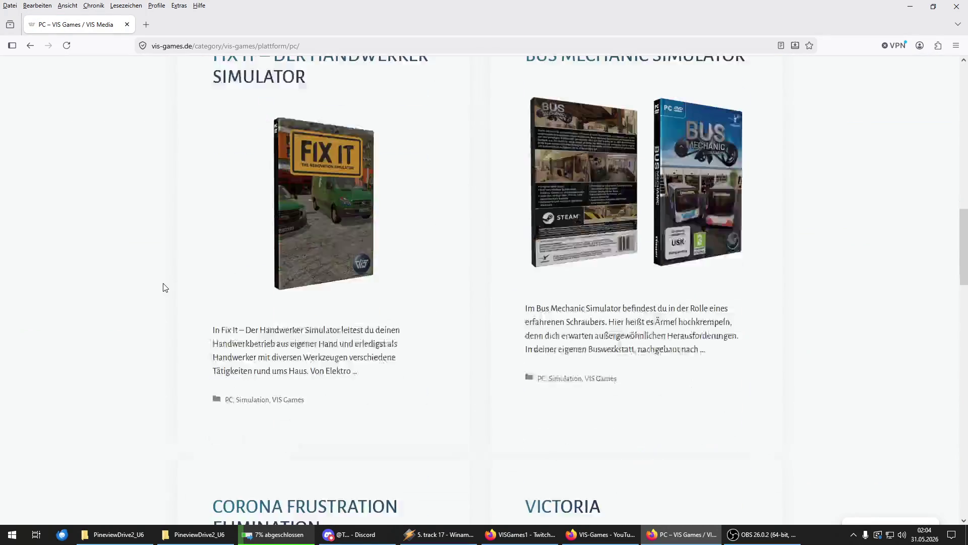
scroll(163, 286, "up", 2)
scroll(163, 287, "down", 7)
scroll(164, 286, "down", 10)
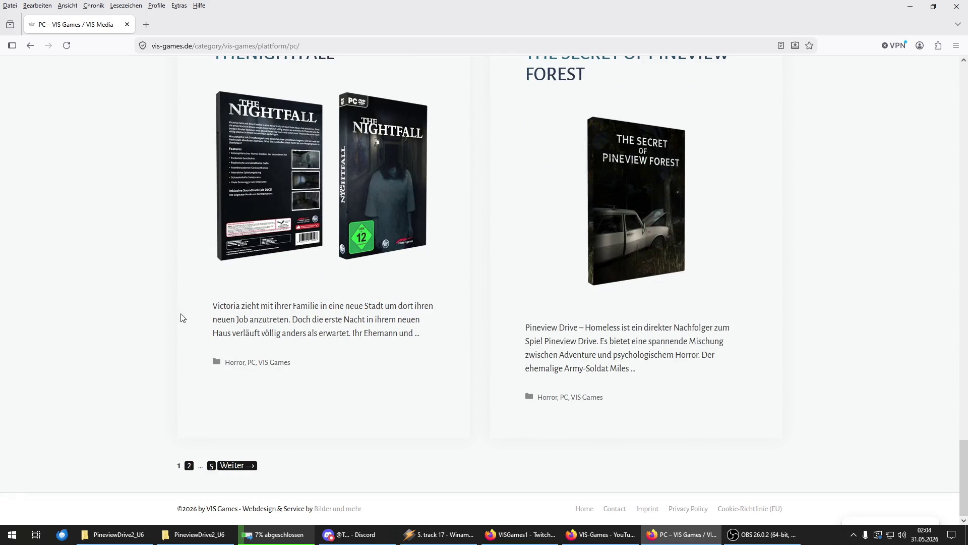
Step: Go to page 2 of the PC catalogue and scroll through it
left_click(230, 468)
scroll(230, 469, "down", 13)
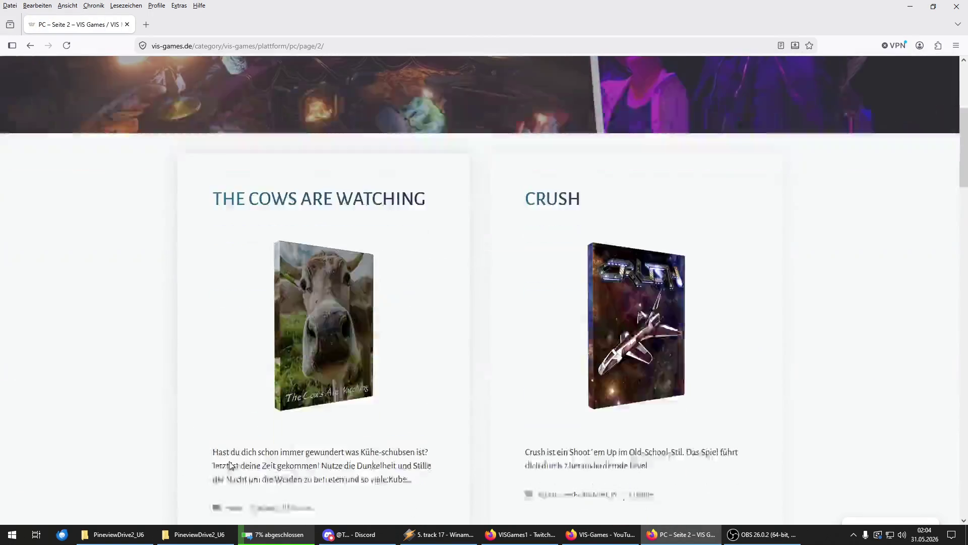
scroll(230, 458, "down", 10)
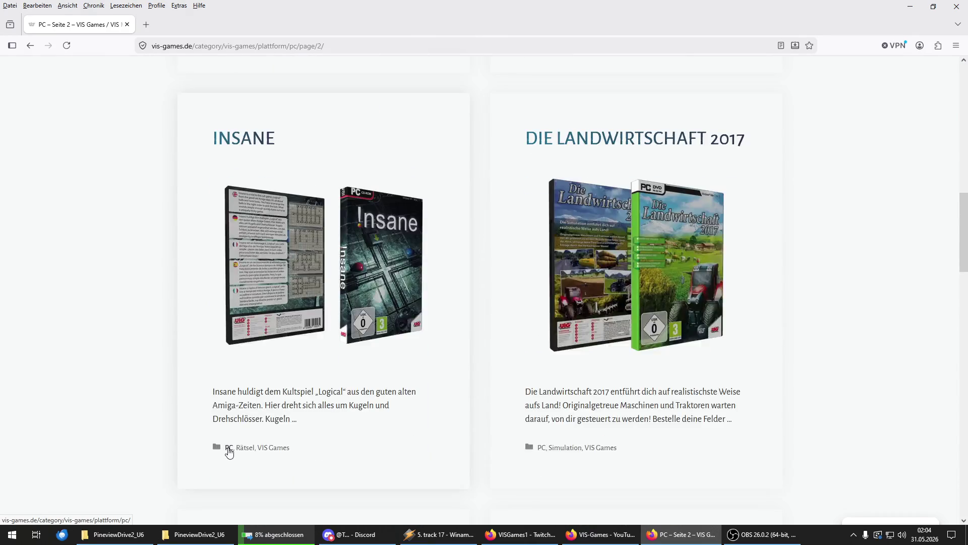
scroll(229, 444, "down", 12)
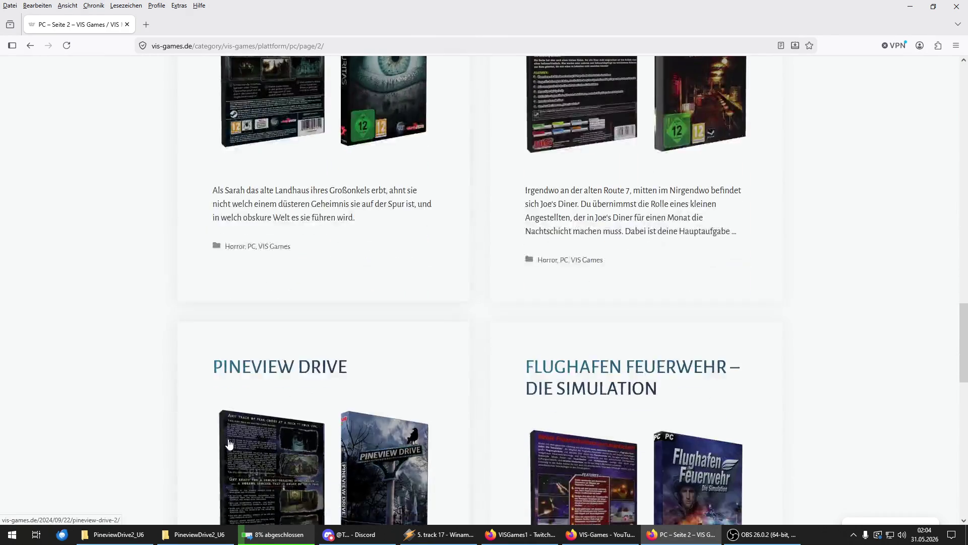
scroll(230, 442, "down", 9)
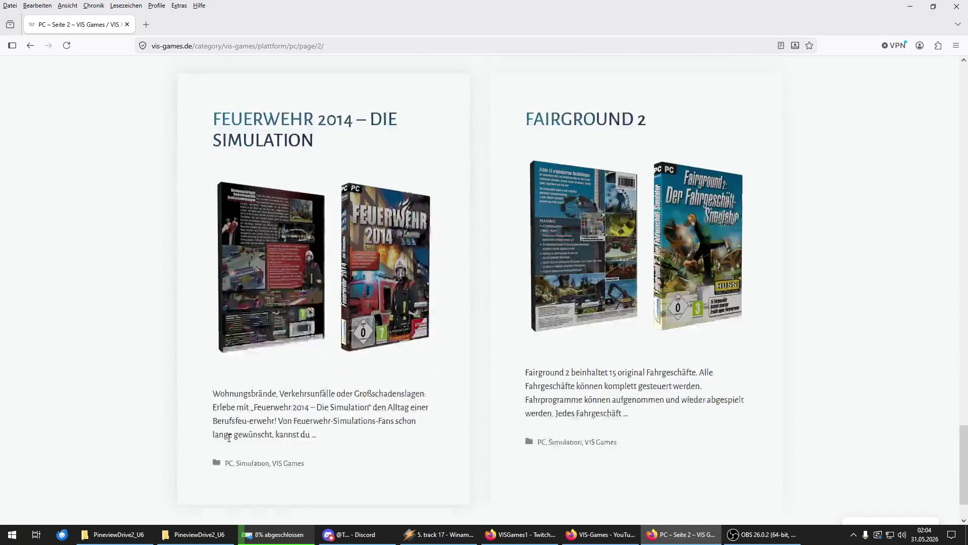
Step: Go to page 3 of the PC catalogue and scroll through it
left_click(290, 465)
scroll(290, 468, "down", 8)
scroll(288, 464, "down", 11)
scroll(289, 456, "down", 3)
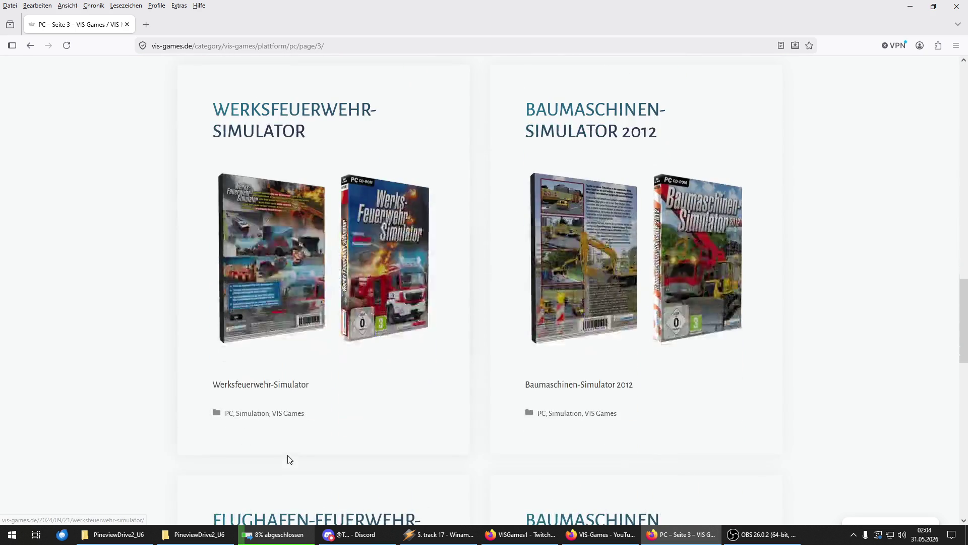
scroll(290, 459, "down", 15)
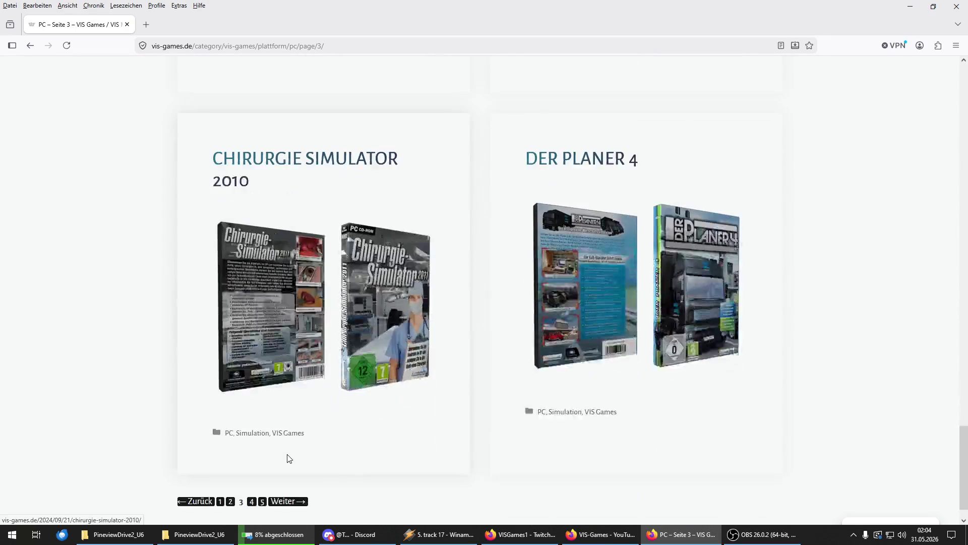
scroll(289, 458, "down", 1)
Step: Browse page 4 of the PC catalogue to its end, then advance to page 5
left_click(276, 466)
scroll(278, 465, "down", 6)
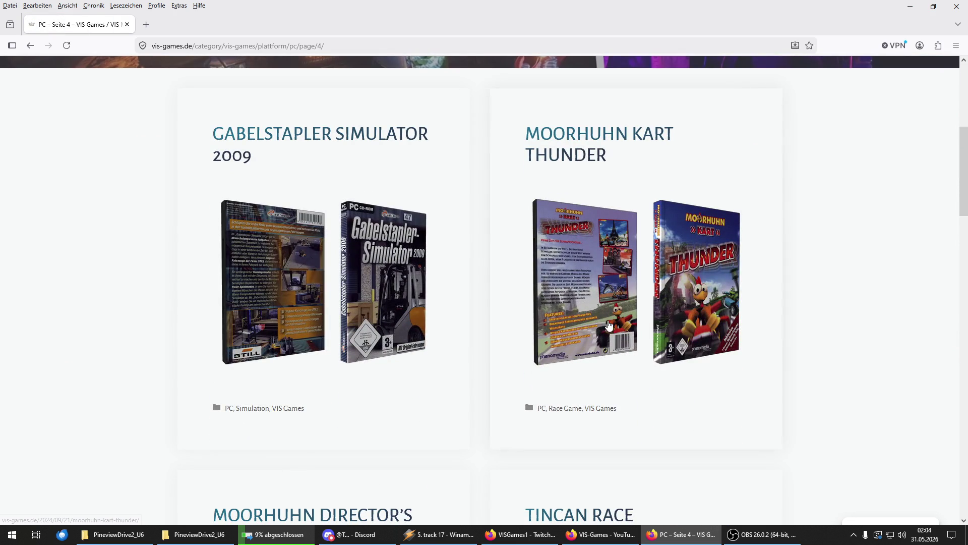
scroll(584, 308, "down", 8)
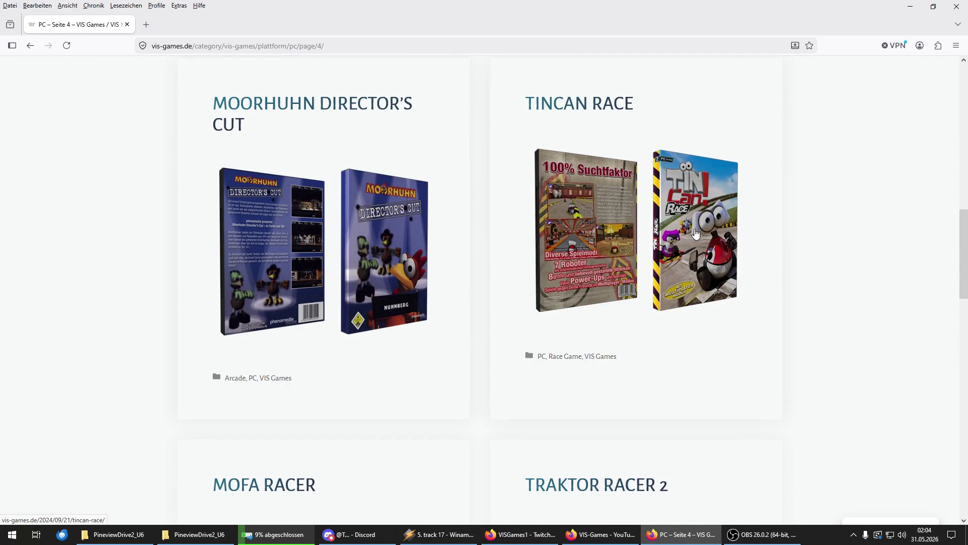
scroll(696, 232, "down", 7)
scroll(677, 210, "up", 3)
scroll(611, 226, "down", 3)
scroll(498, 241, "down", 7)
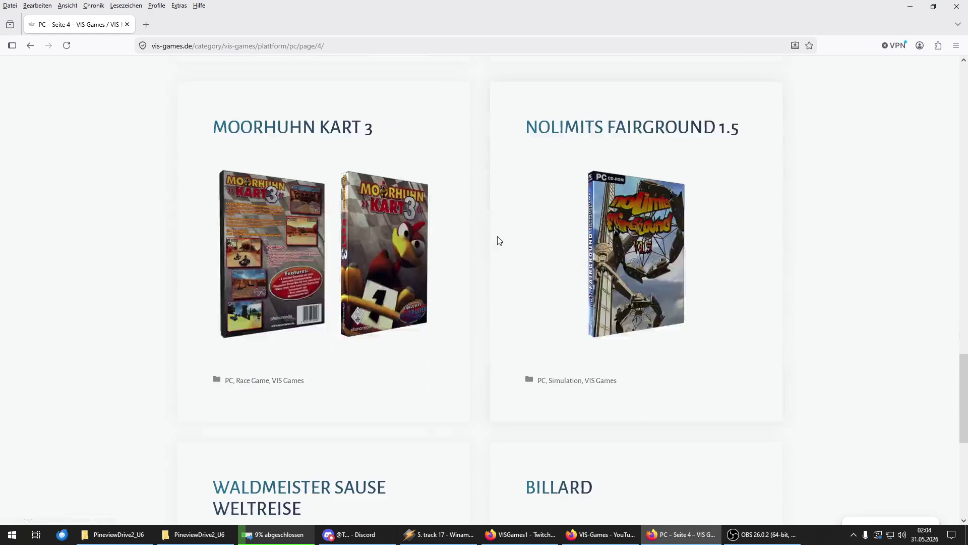
scroll(342, 235, "down", 7)
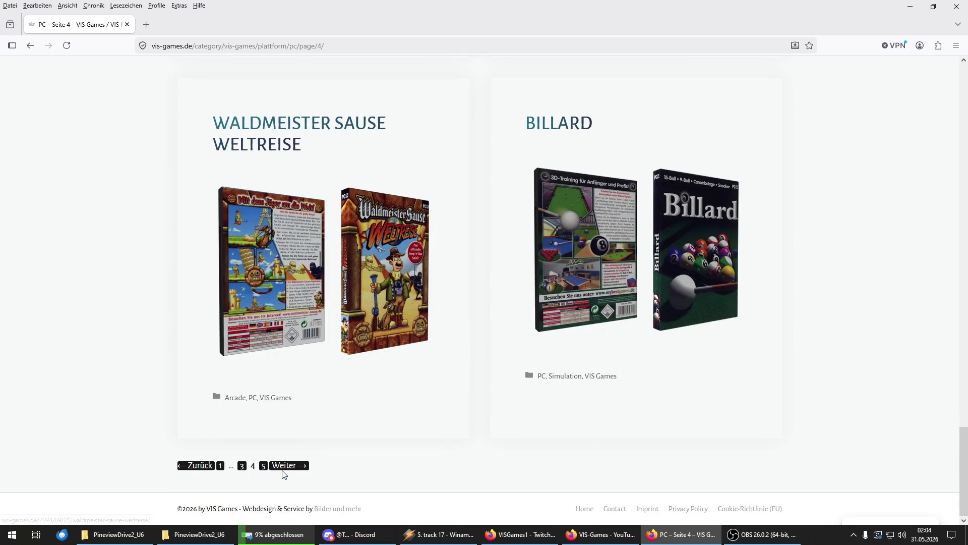
left_click(283, 466)
Step: Scroll through page 5 (Tischkicker, Fun Racer), then go back to page 4
scroll(181, 383, "down", 9)
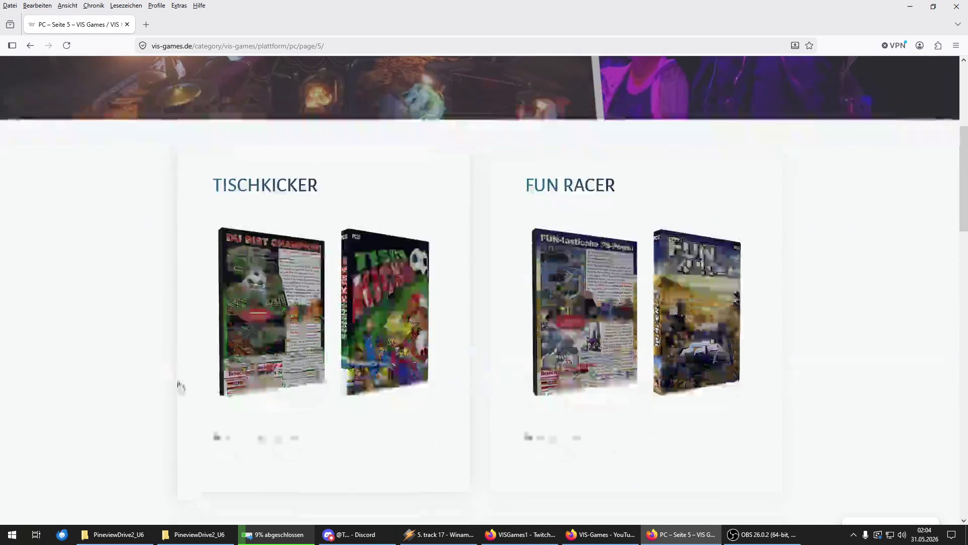
scroll(181, 378, "down", 12)
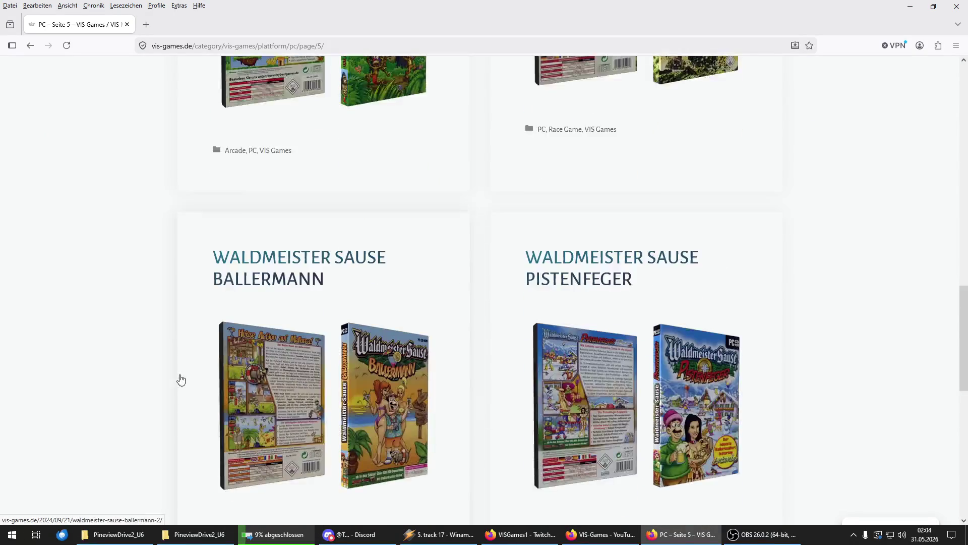
scroll(181, 379, "down", 7)
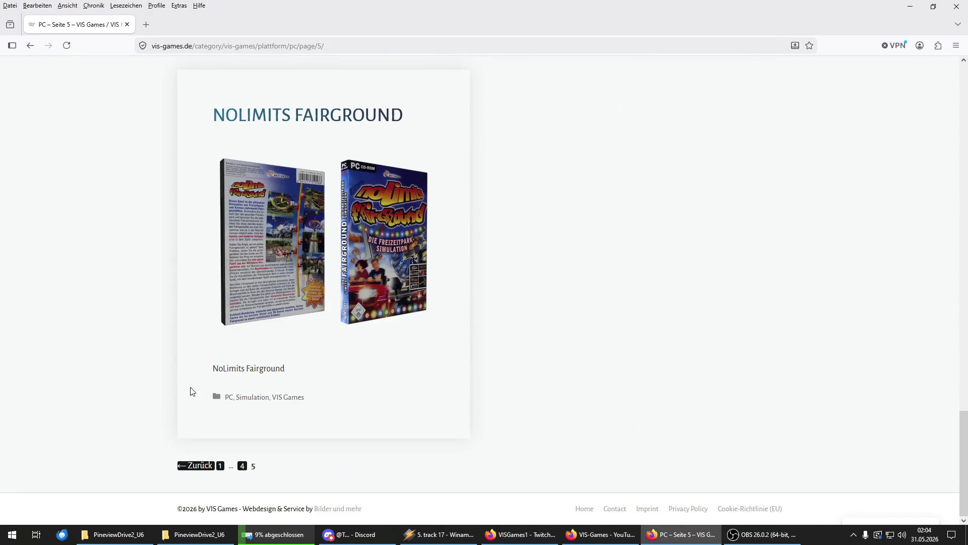
left_click(192, 463)
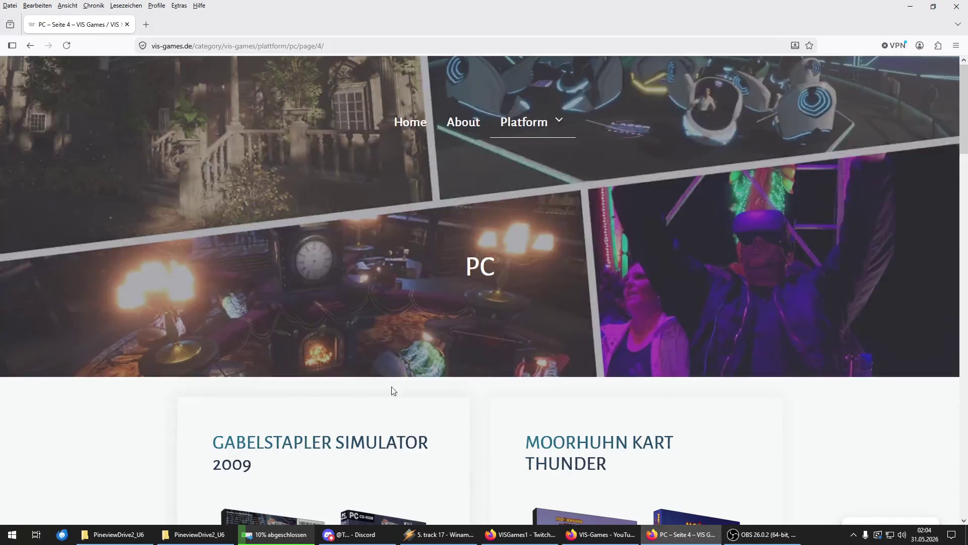
scroll(446, 359, "down", 4)
scroll(447, 358, "up", 4)
Step: Open the Nintendo DS category from the Platform menu and scroll down its games
mouse_move(536, 124)
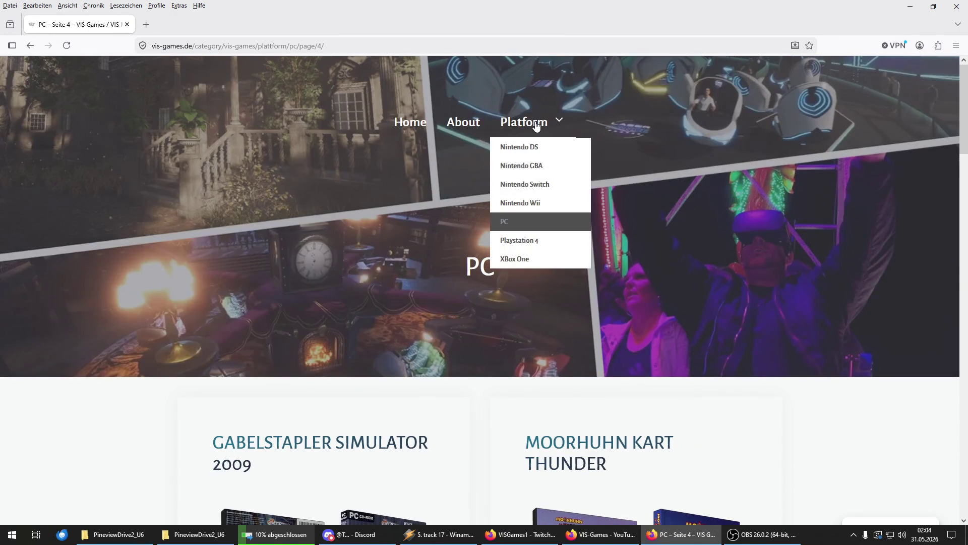
left_click(541, 149)
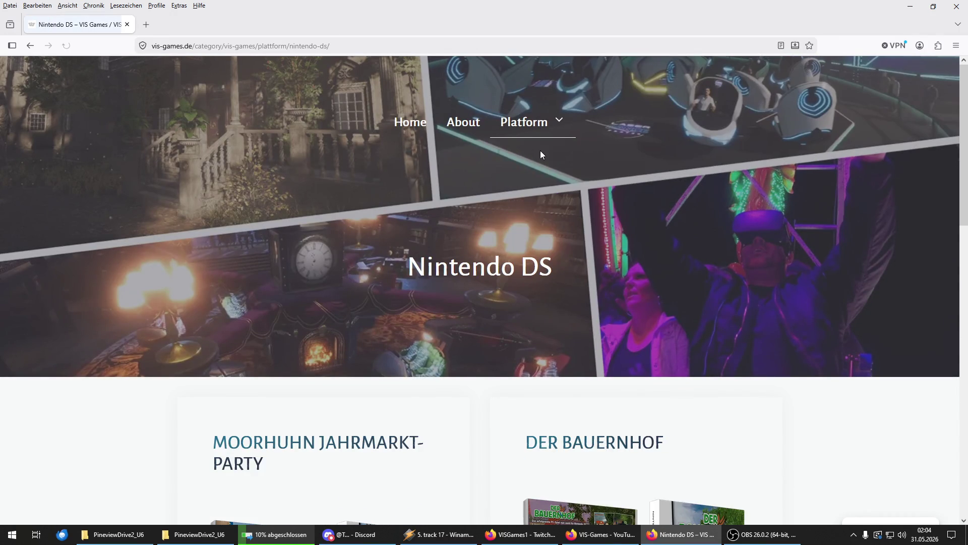
scroll(376, 396, "down", 4)
scroll(375, 396, "down", 3)
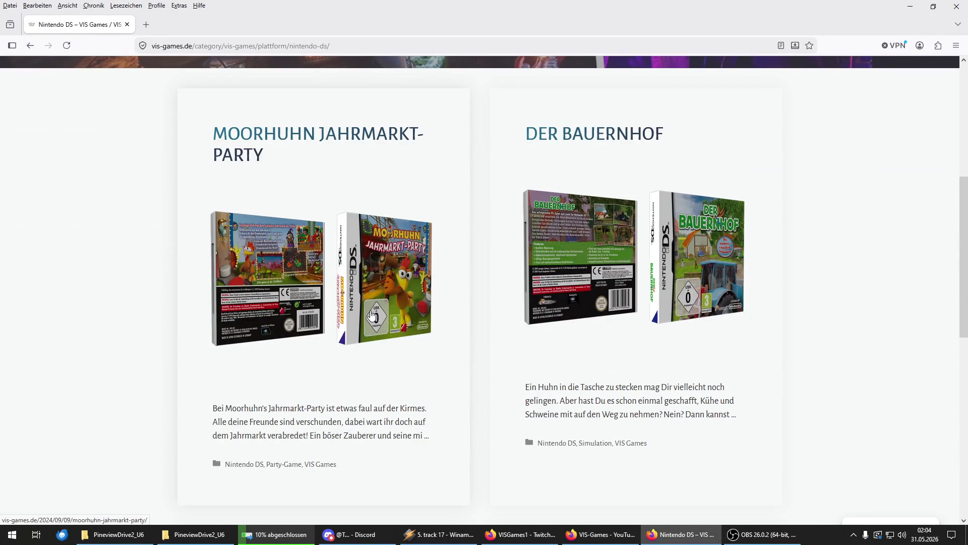
scroll(372, 316, "down", 8)
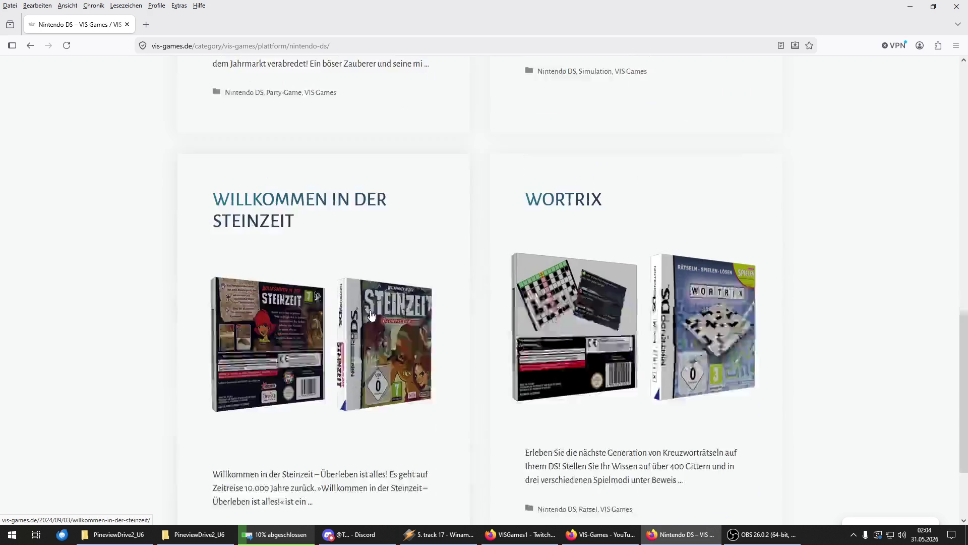
scroll(371, 315, "down", 2)
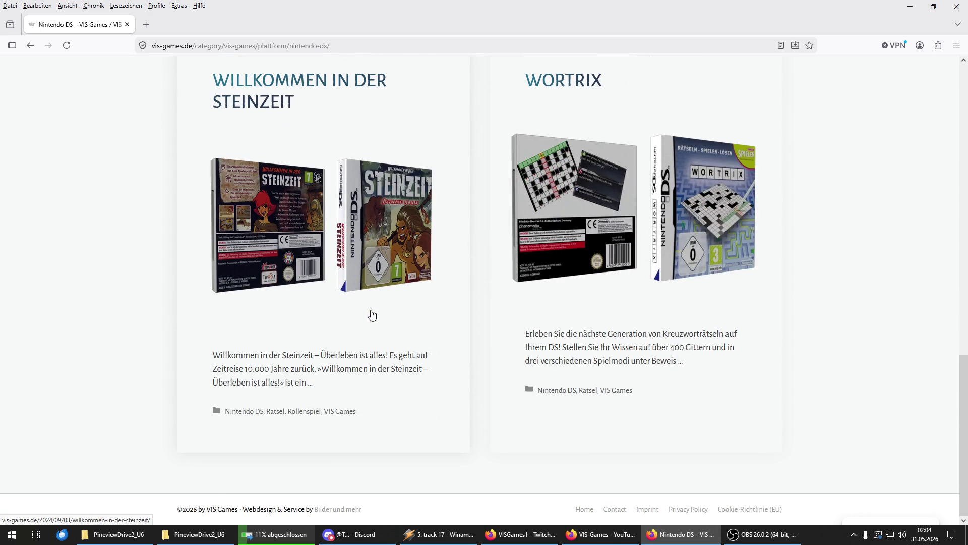
Step: Review the Nintendo DS list top to bottom, from Moorhuhn Jahrmarkt-Party to Wortrix
key("Home")
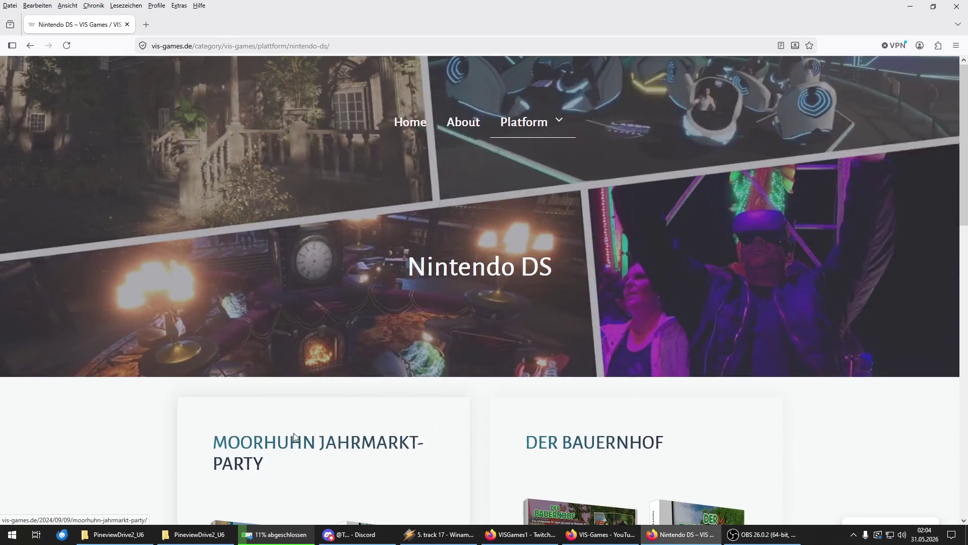
key("End")
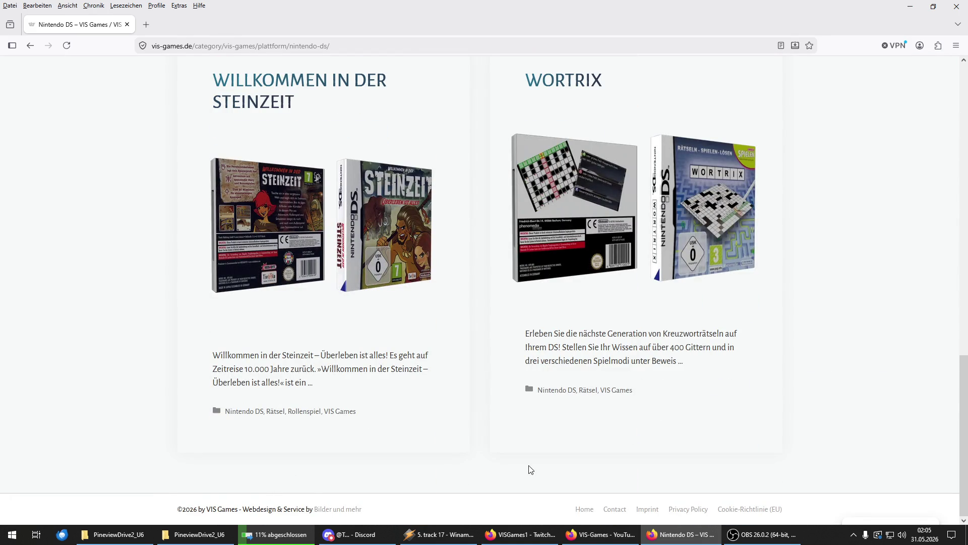
scroll(471, 404, "up", 15)
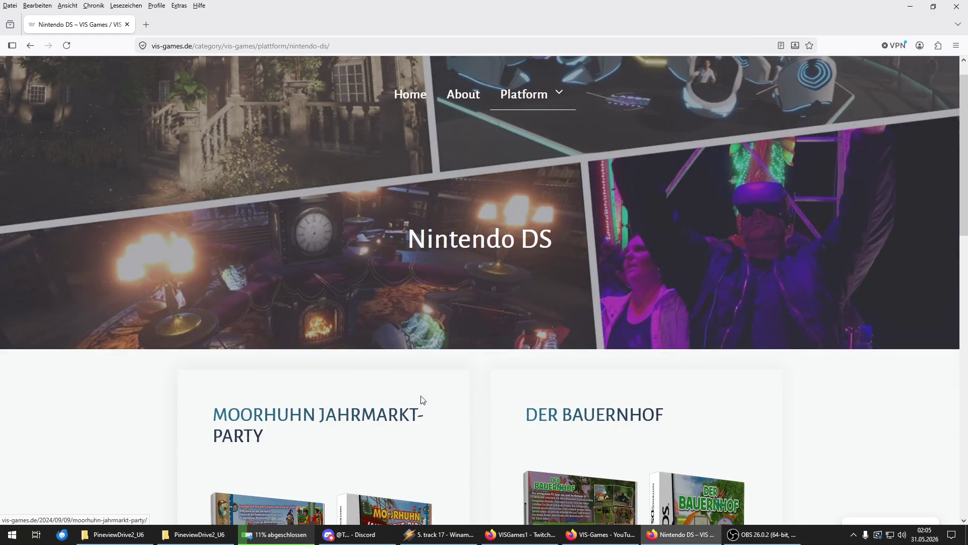
scroll(432, 398, "up", 1)
scroll(330, 442, "down", 15)
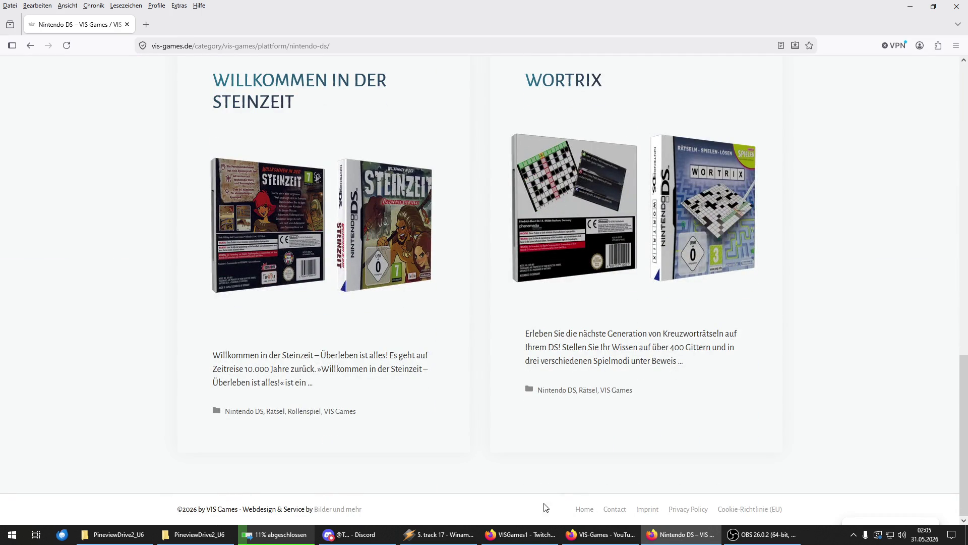
scroll(542, 420, "up", 10)
scroll(542, 419, "down", 6)
scroll(543, 420, "down", 4)
scroll(256, 457, "up", 15)
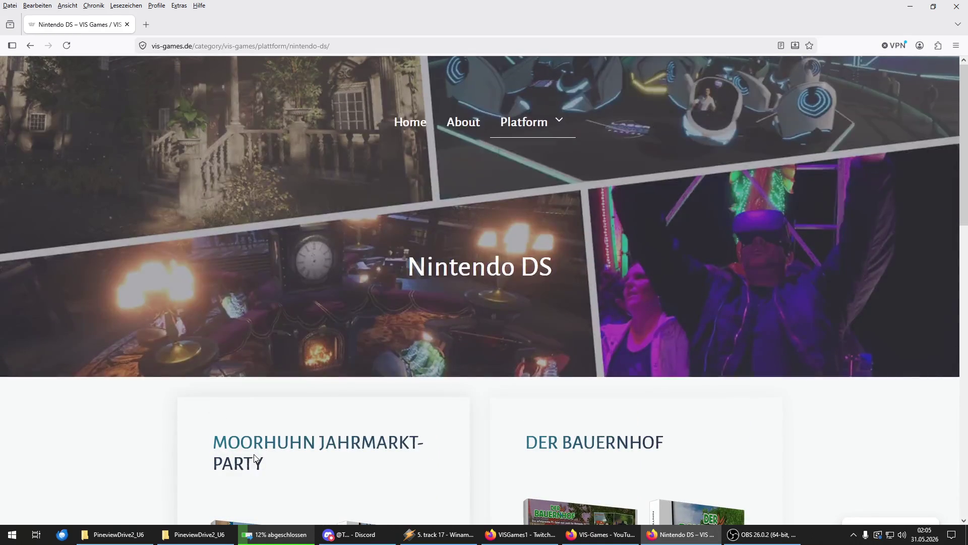
mouse_move(527, 126)
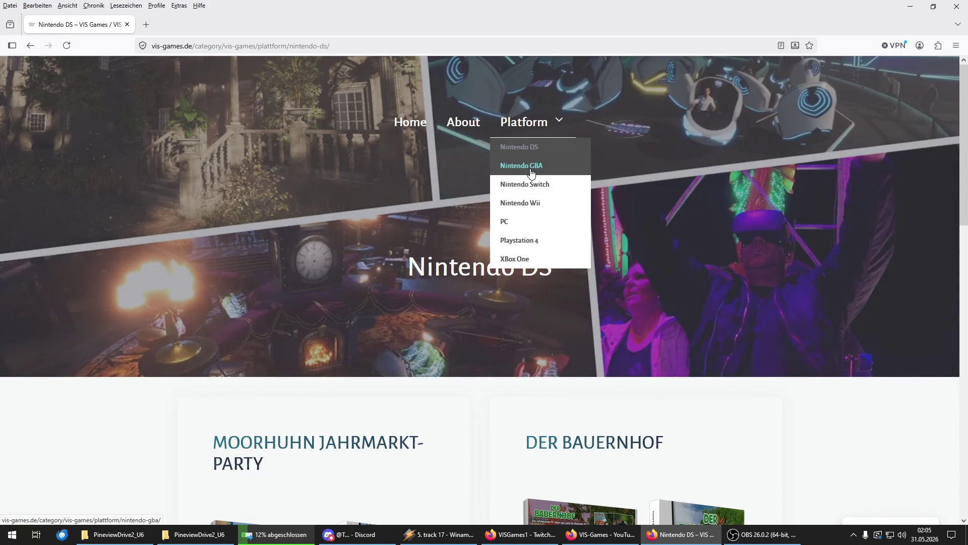
Step: Open and scroll the Nintendo GBA game catalogue
left_click(531, 169)
scroll(244, 368, "down", 7)
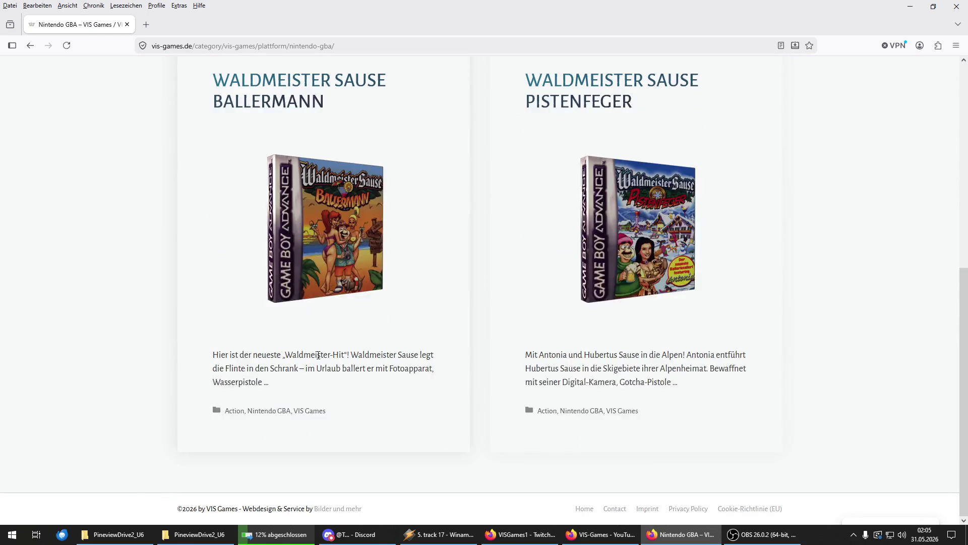
scroll(244, 369, "up", 7)
Step: Switch to the Nintendo Switch catalogue and look through its three games
mouse_move(514, 128)
scroll(231, 406, "down", 5)
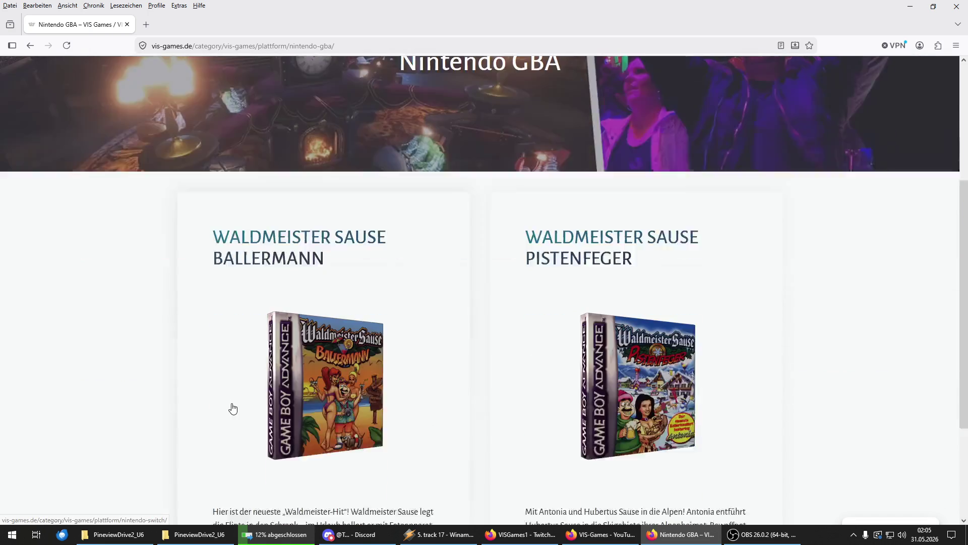
scroll(253, 395, "up", 5)
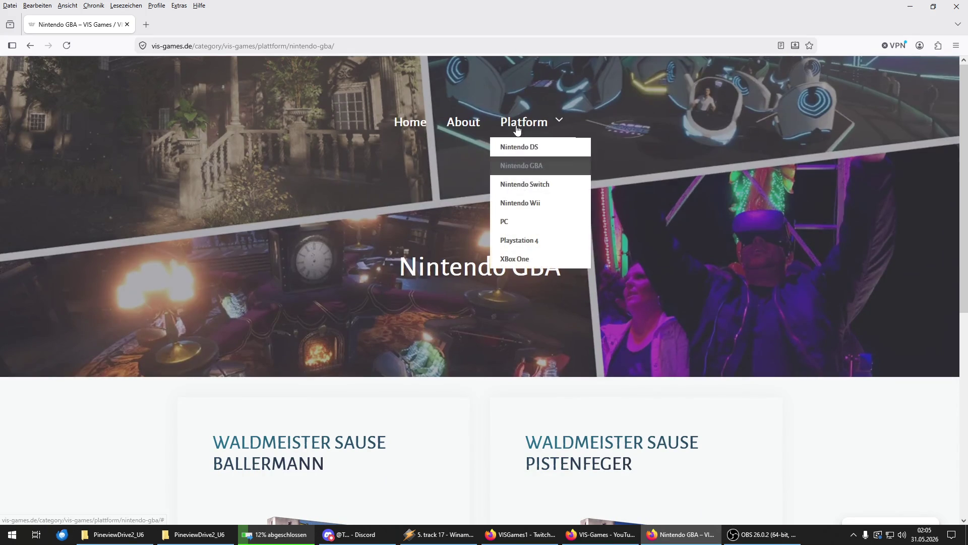
left_click(527, 186)
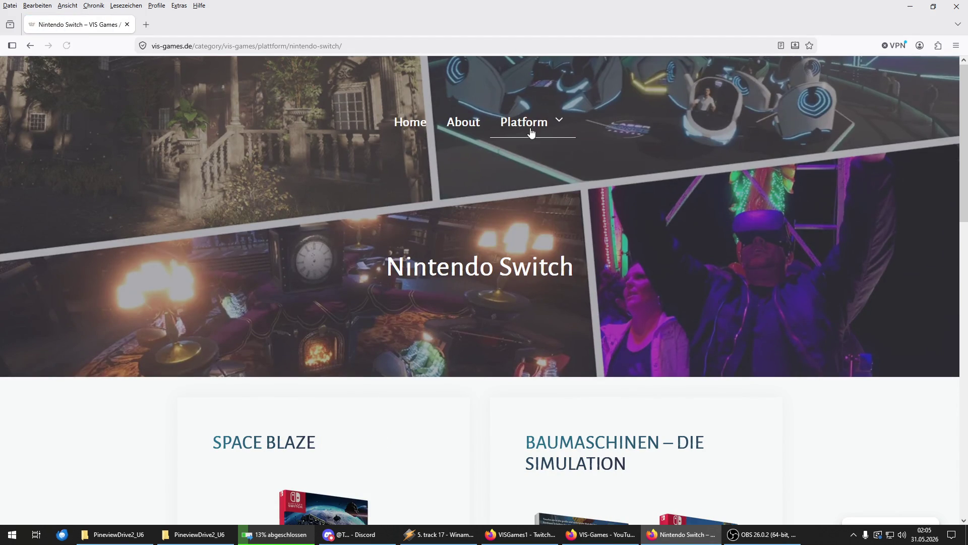
scroll(470, 380, "down", 5)
scroll(471, 378, "down", 10)
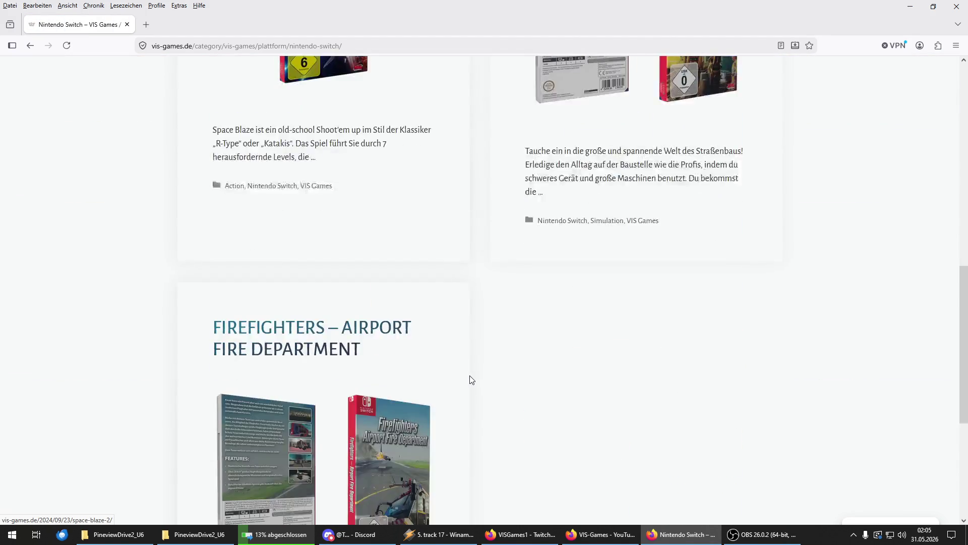
scroll(472, 375, "up", 15)
scroll(475, 374, "up", 2)
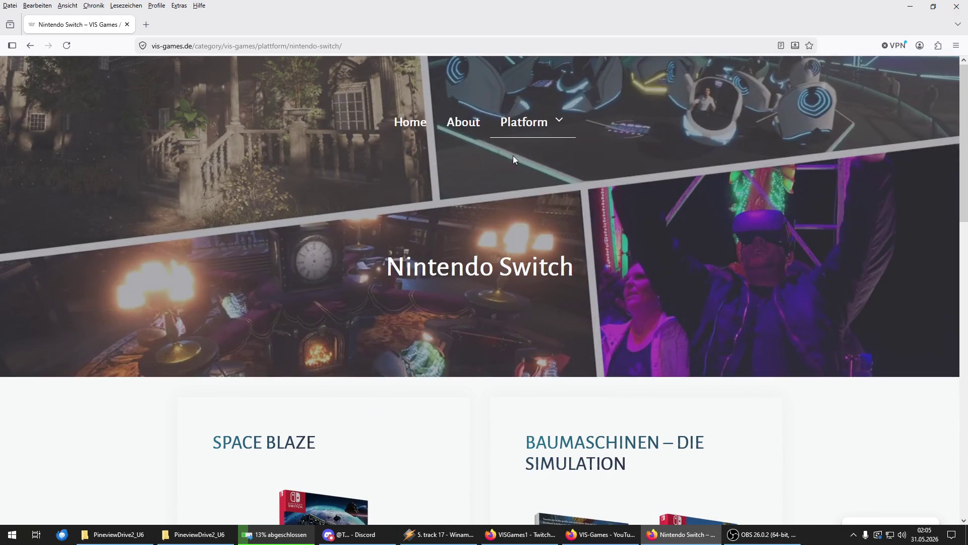
Step: Open the Nintendo Wii category from the Platform dropdown
left_click(515, 128)
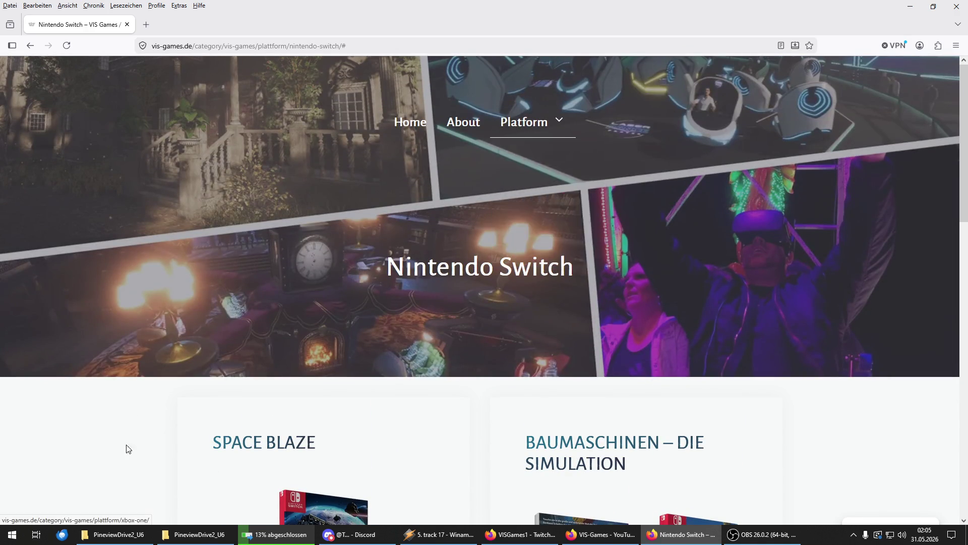
scroll(128, 467, "down", 12)
scroll(437, 408, "up", 12)
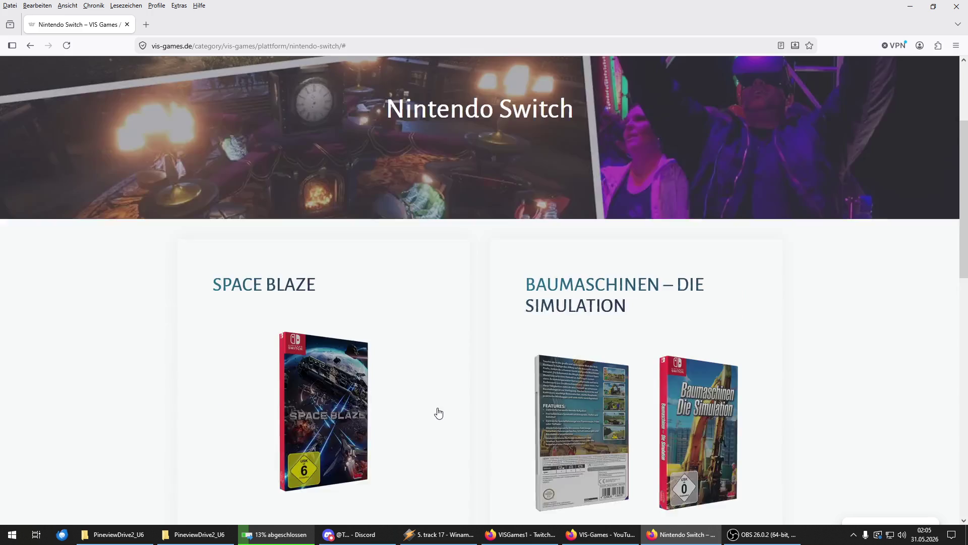
mouse_move(525, 122)
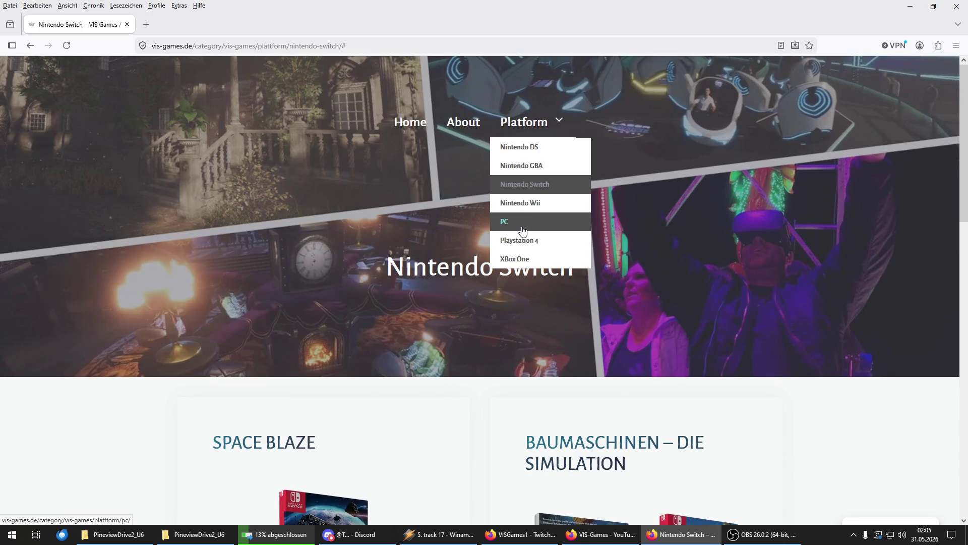
left_click(527, 211)
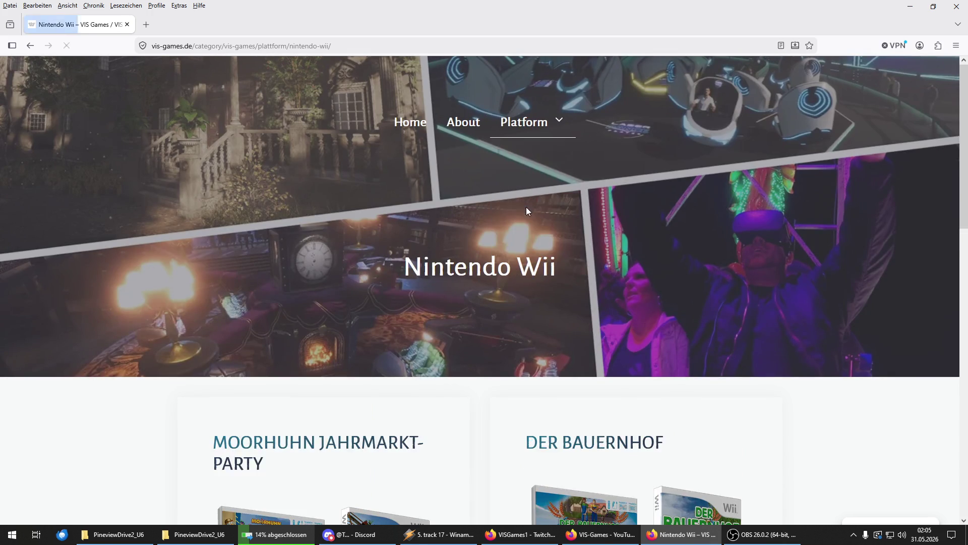
Step: Return to the Nintendo DS game catalogue on vis-games.de
scroll(467, 280, "down", 15)
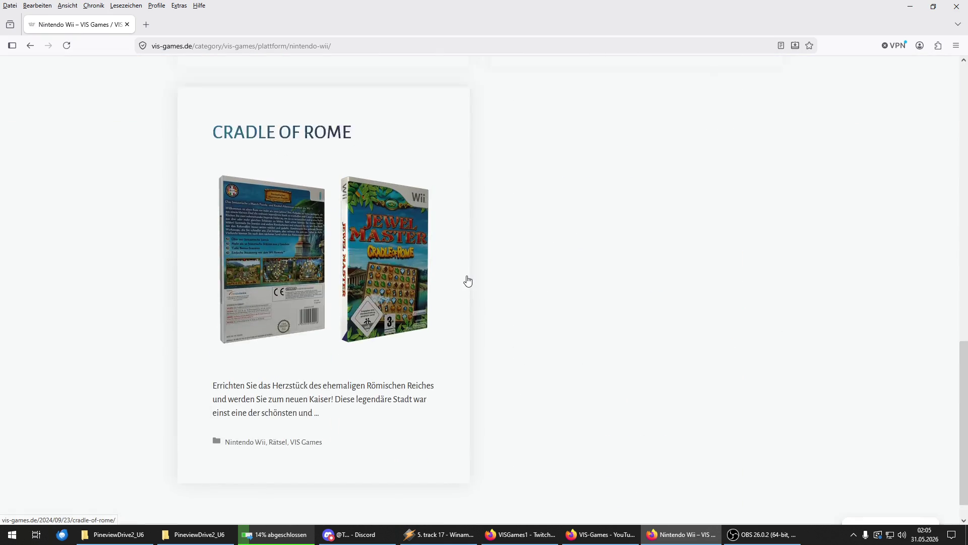
scroll(468, 281, "up", 15)
mouse_move(519, 121)
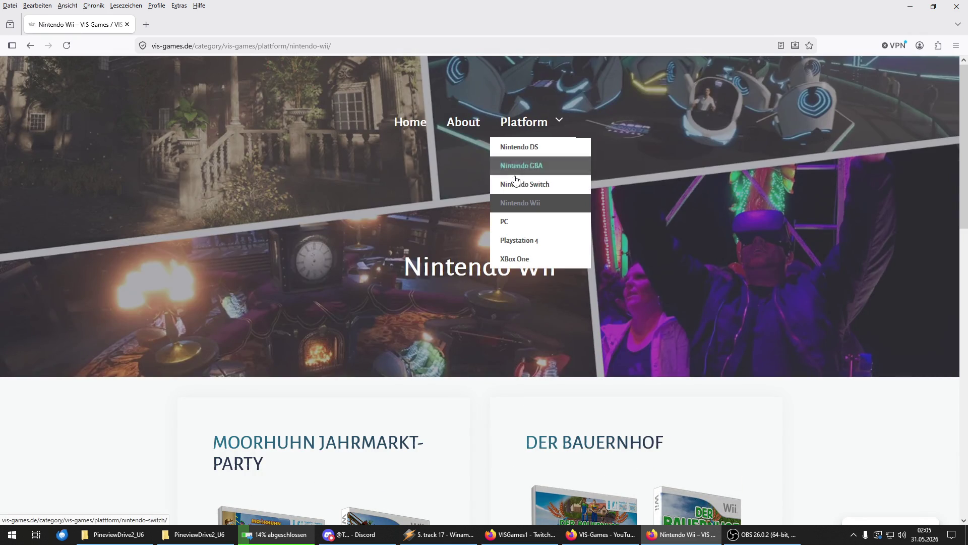
left_click(519, 147)
Step: Browse the Nintendo DS games, then close the site to reveal the VIS-Games channel's Videos list
scroll(371, 355, "down", 10)
scroll(373, 360, "down", 4)
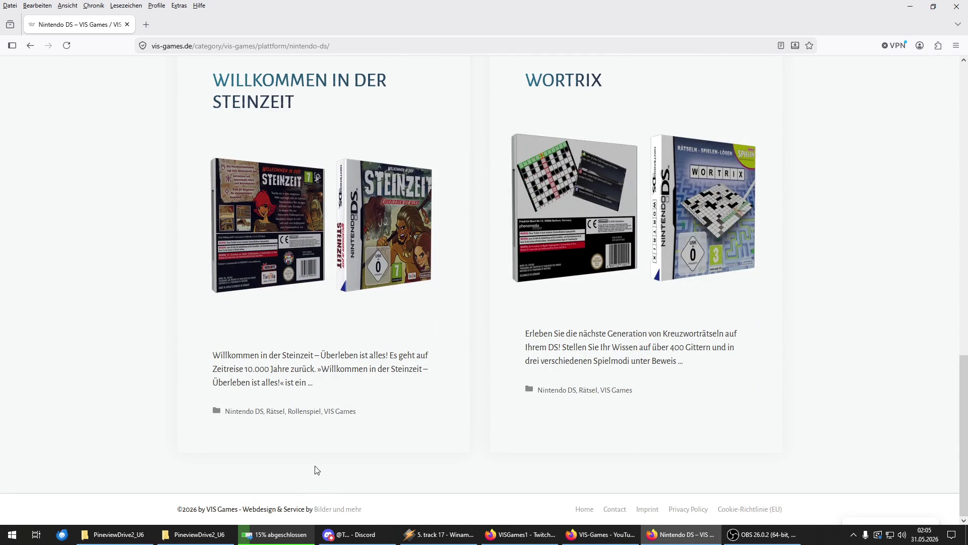
scroll(317, 467, "up", 9)
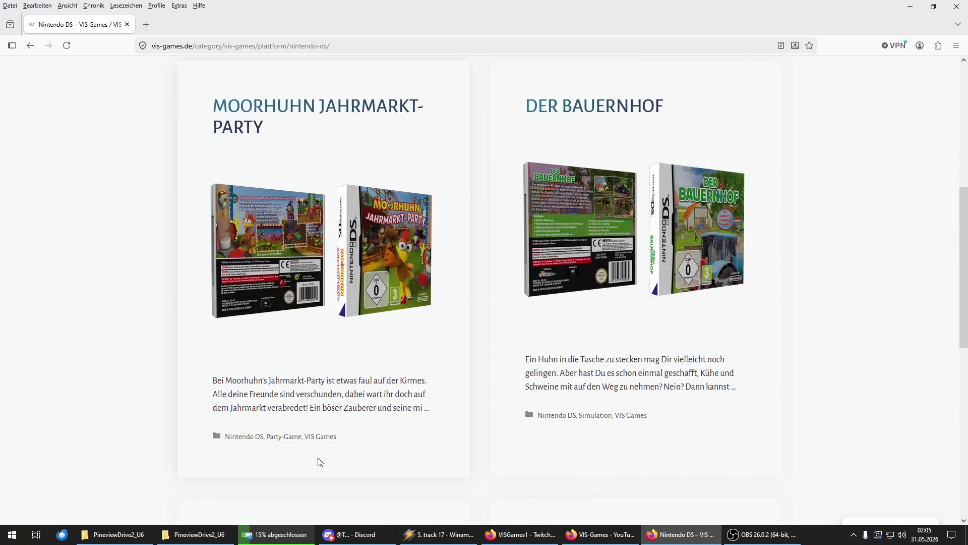
scroll(320, 461, "up", 6)
scroll(317, 460, "down", 13)
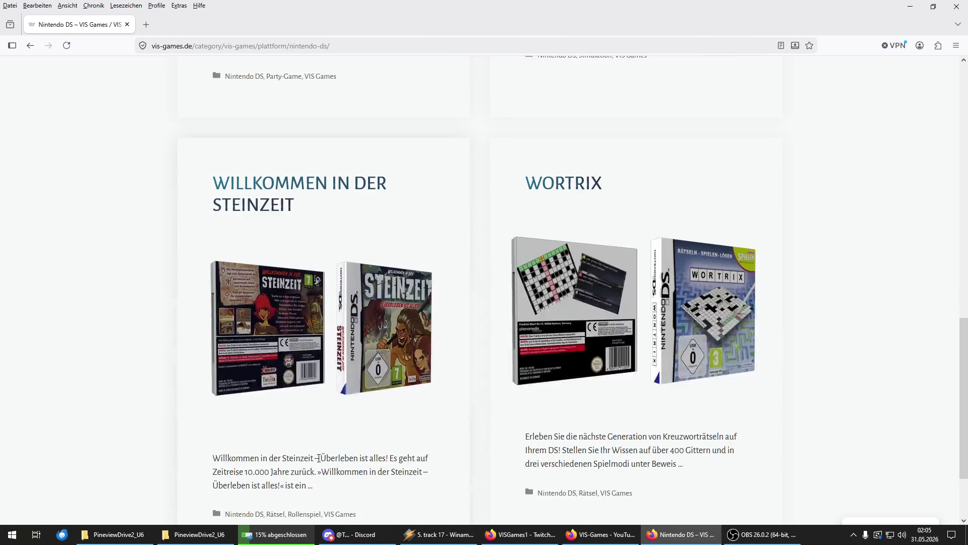
scroll(319, 459, "down", 2)
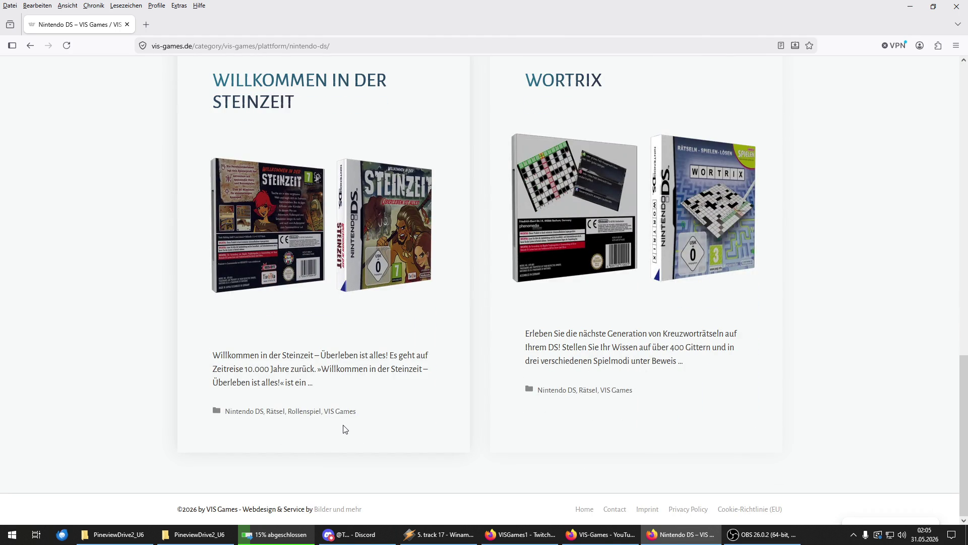
scroll(325, 440, "up", 10)
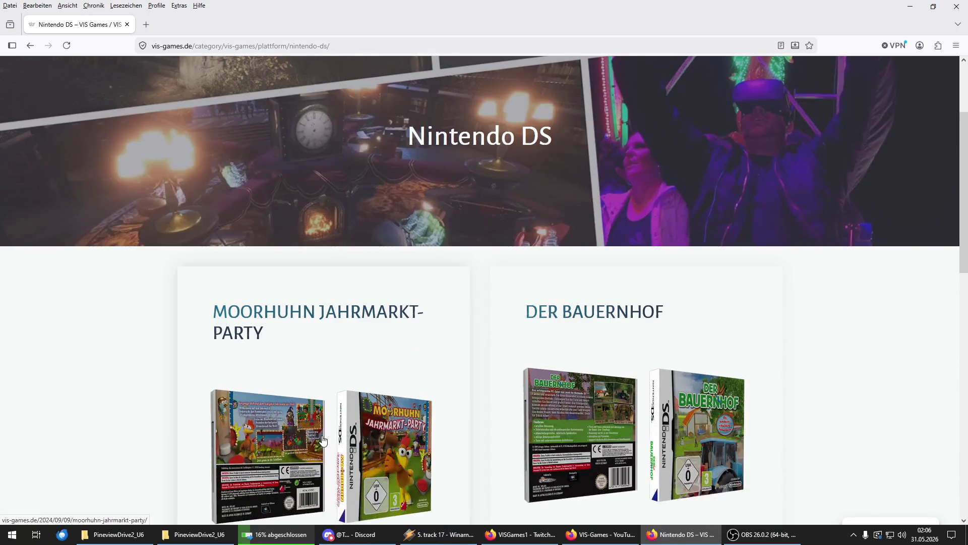
scroll(324, 440, "down", 15)
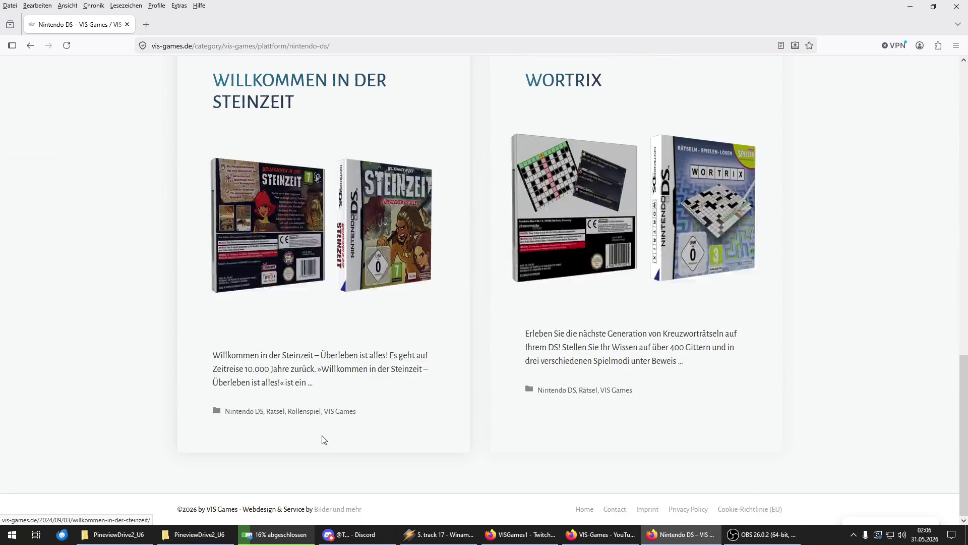
scroll(325, 417, "up", 10)
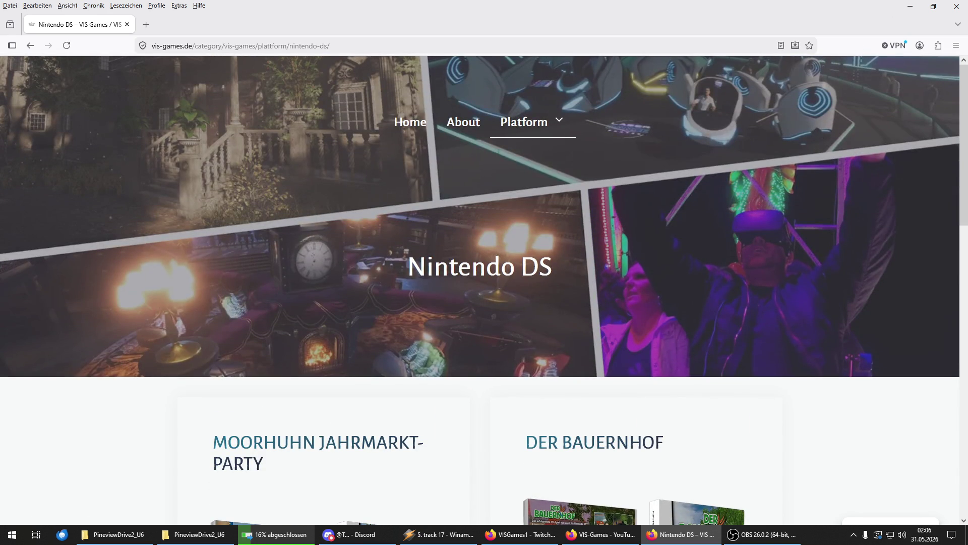
left_click(957, 6)
scroll(514, 265, "down", 3)
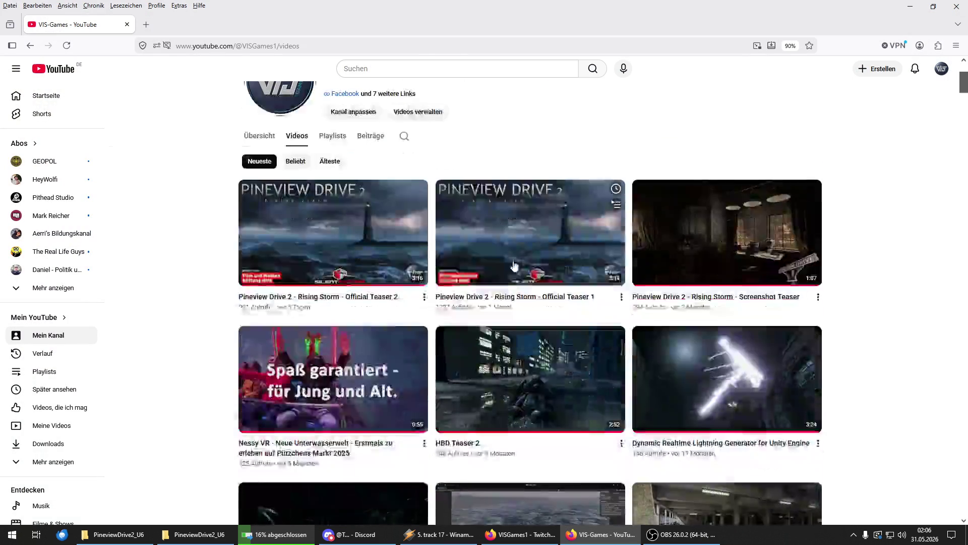
scroll(118, 389, "down", 5)
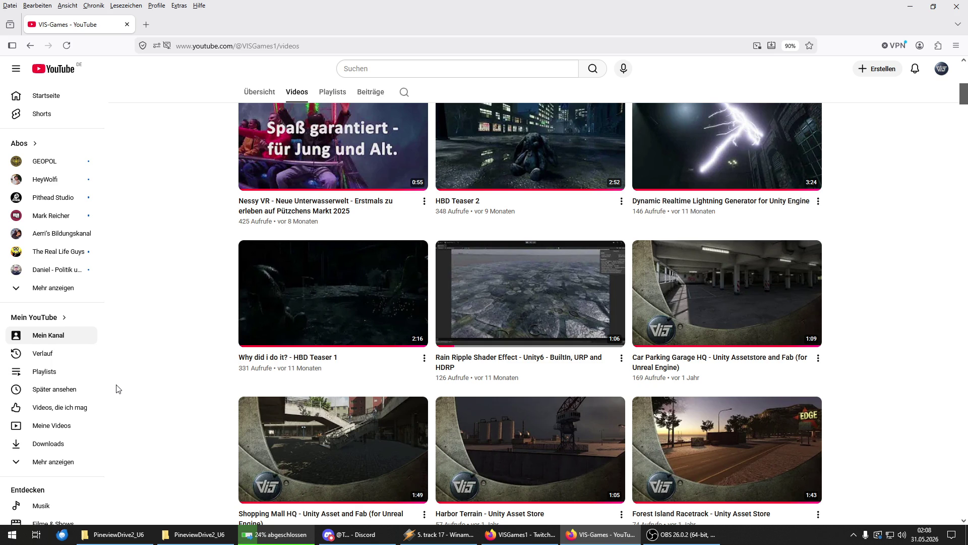
Step: Search YouTube for 'schauerland'
scroll(119, 387, "up", 5)
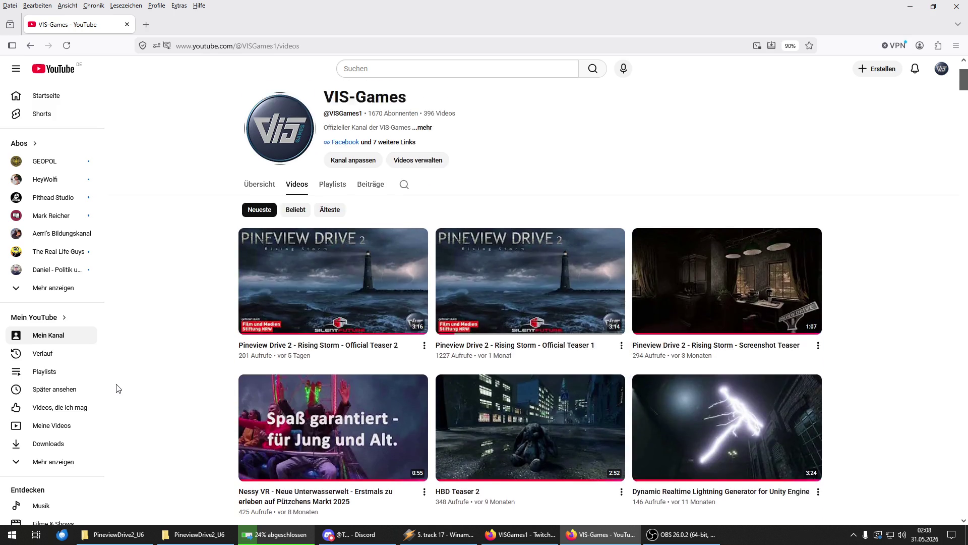
scroll(123, 384, "down", 1)
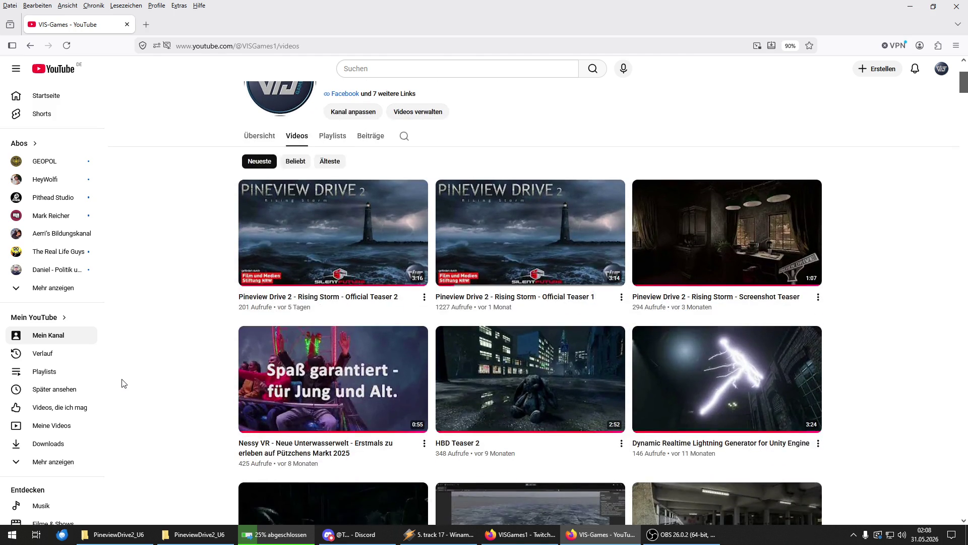
scroll(123, 383, "down", 10)
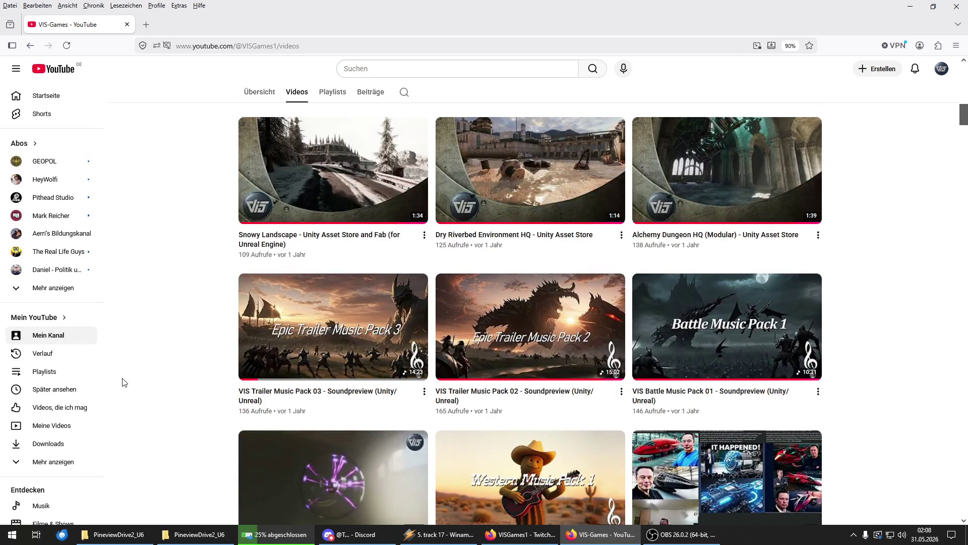
scroll(124, 382, "down", 2)
scroll(124, 382, "up", 5)
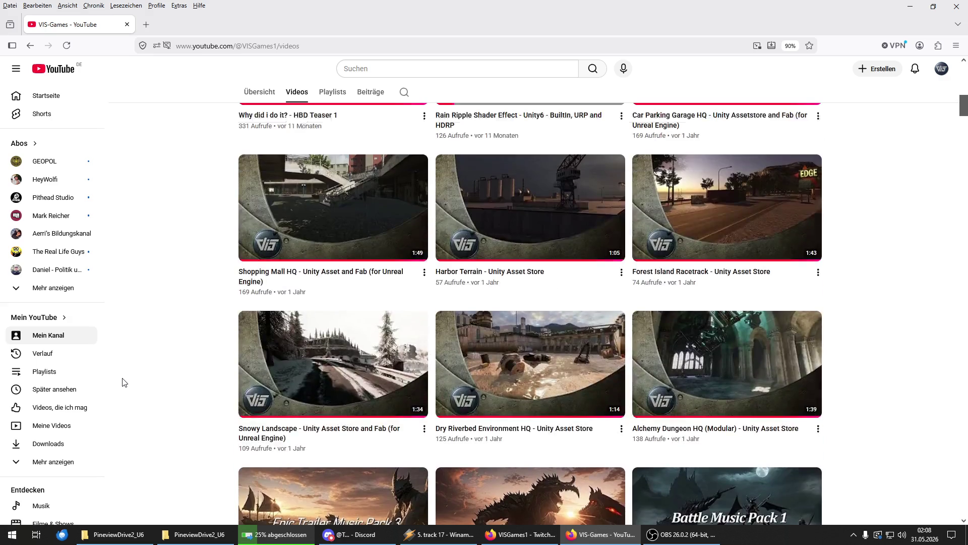
scroll(125, 383, "up", 7)
left_click(414, 71)
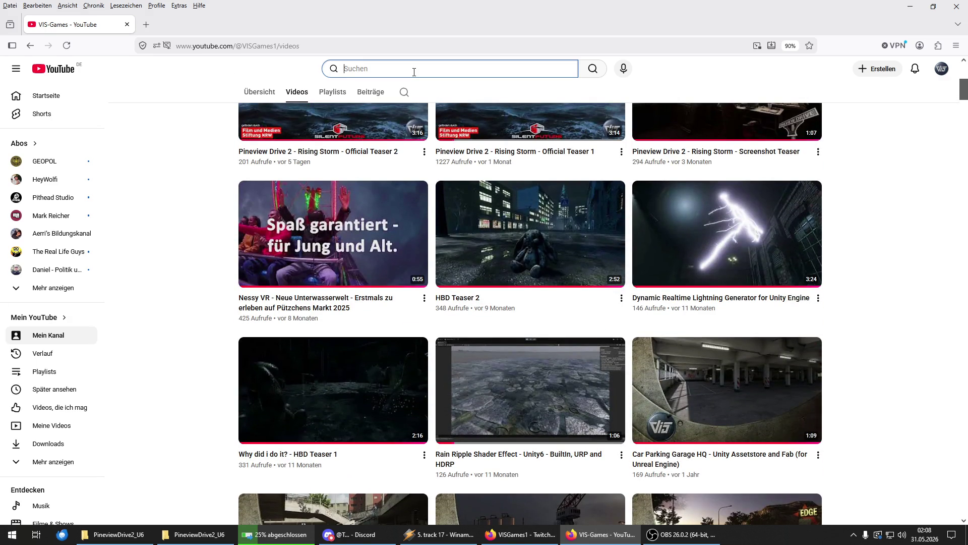
type("schauerland")
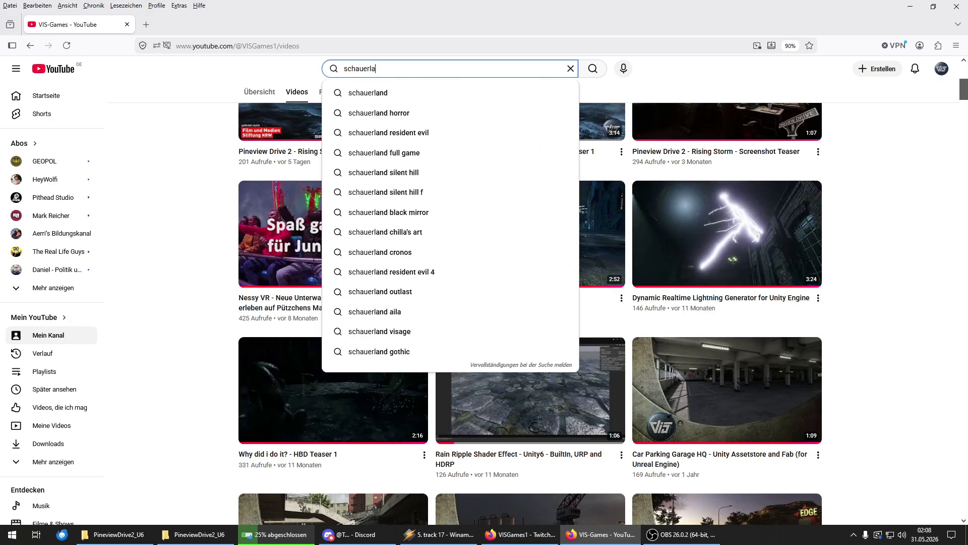
key("Return")
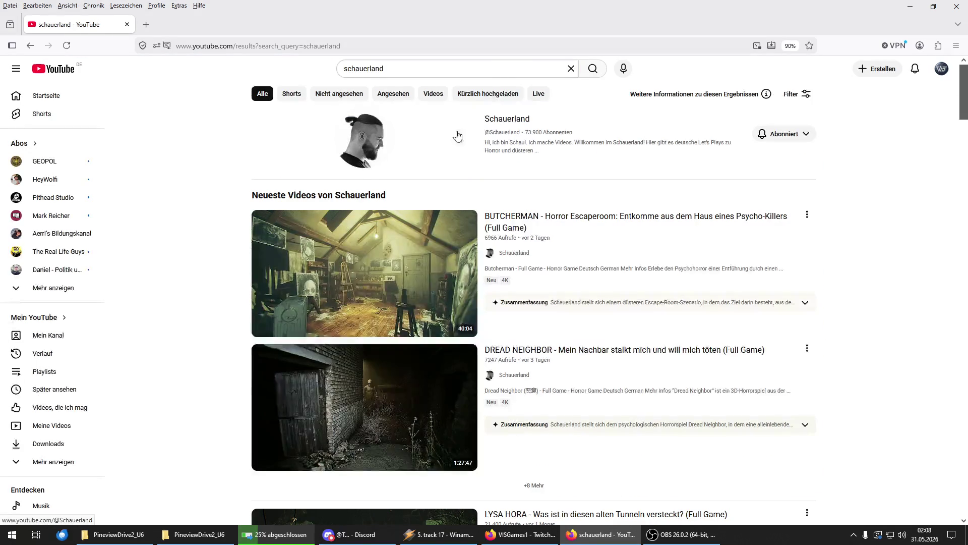
Step: Open the Schauerland channel's Videos and play the Pineview Drive 2 house tour video
left_click(500, 121)
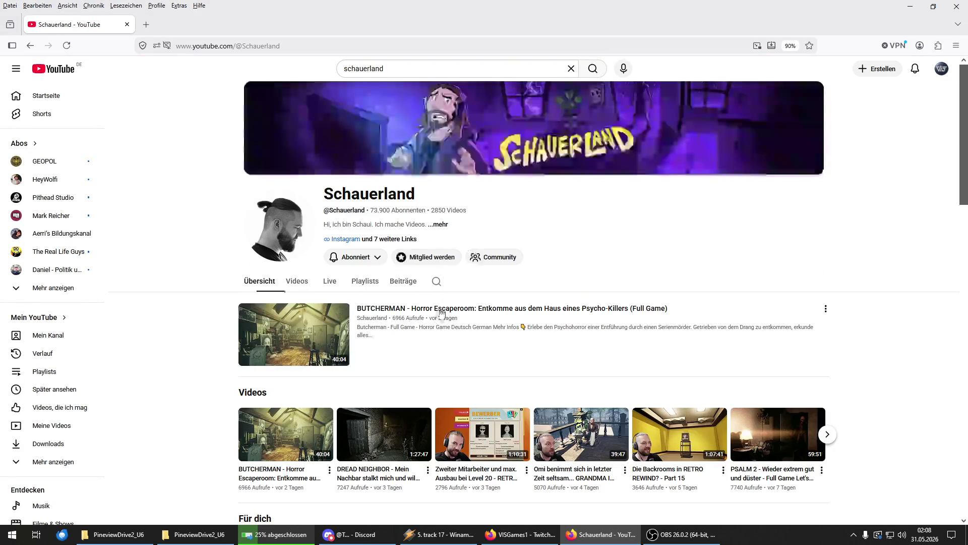
left_click(292, 283)
scroll(283, 290, "down", 15)
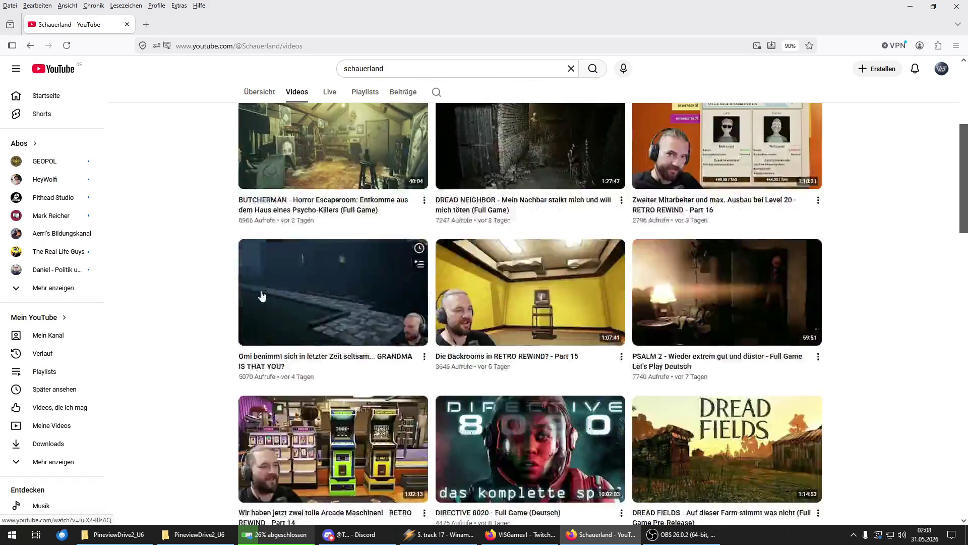
scroll(261, 295, "down", 15)
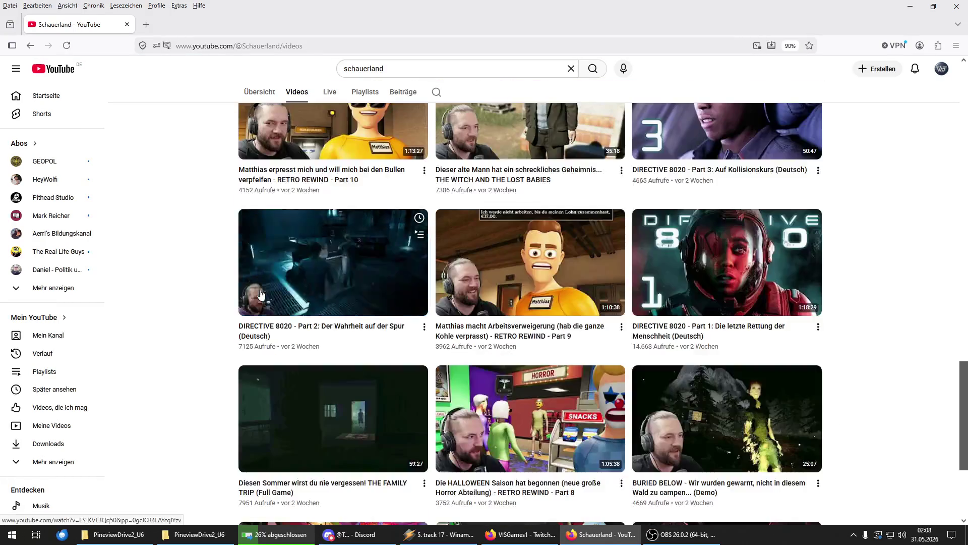
scroll(261, 293, "down", 15)
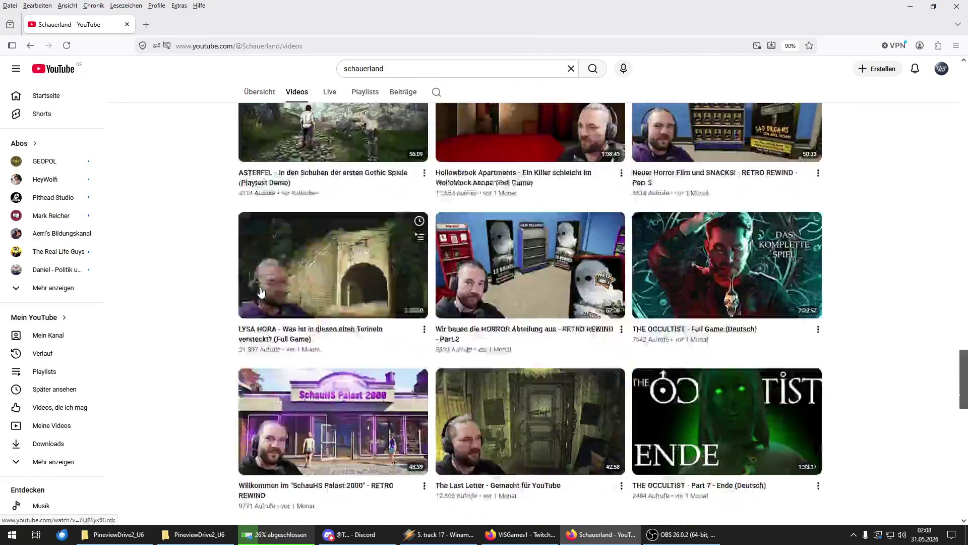
scroll(261, 293, "down", 6)
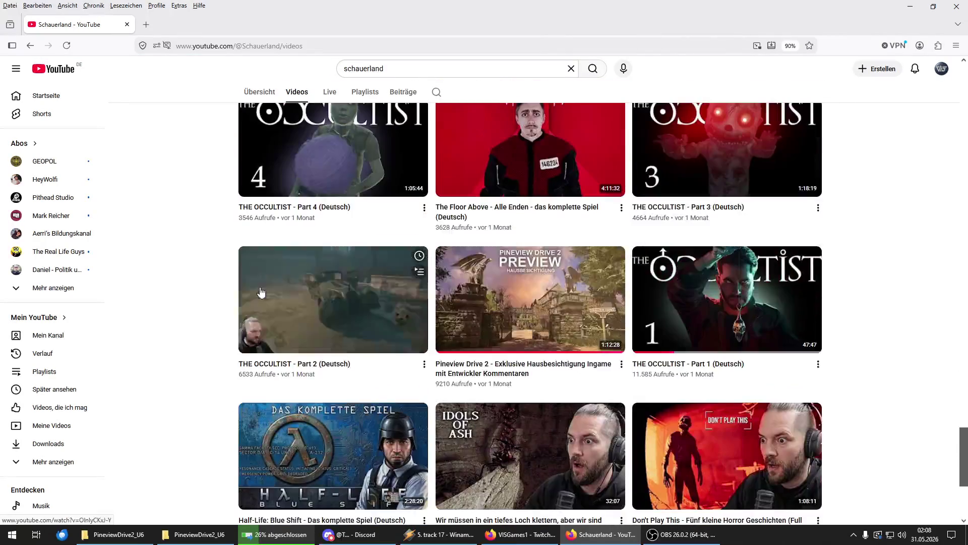
left_click(480, 301)
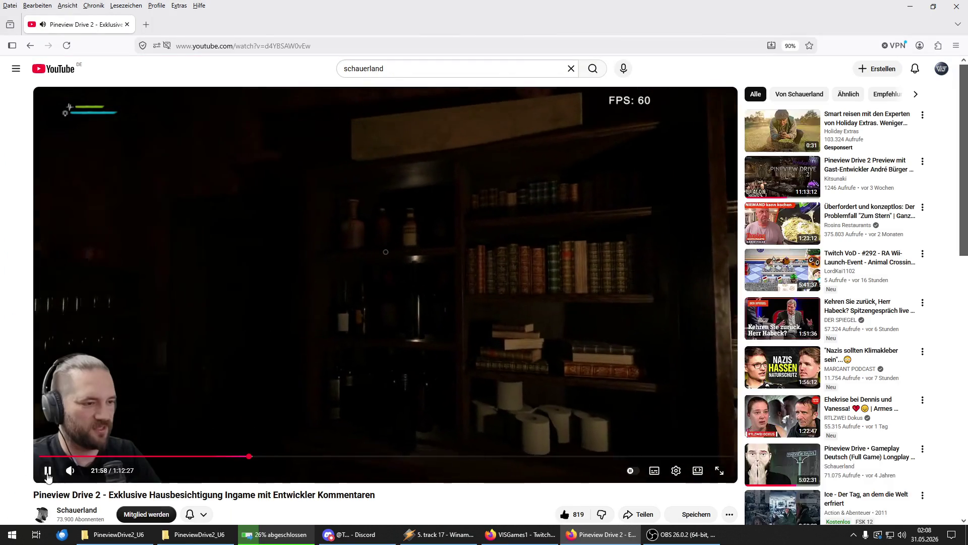
Step: Read down through the Pineview Drive 2 video's comments and return to the player
scroll(35, 464, "down", 4)
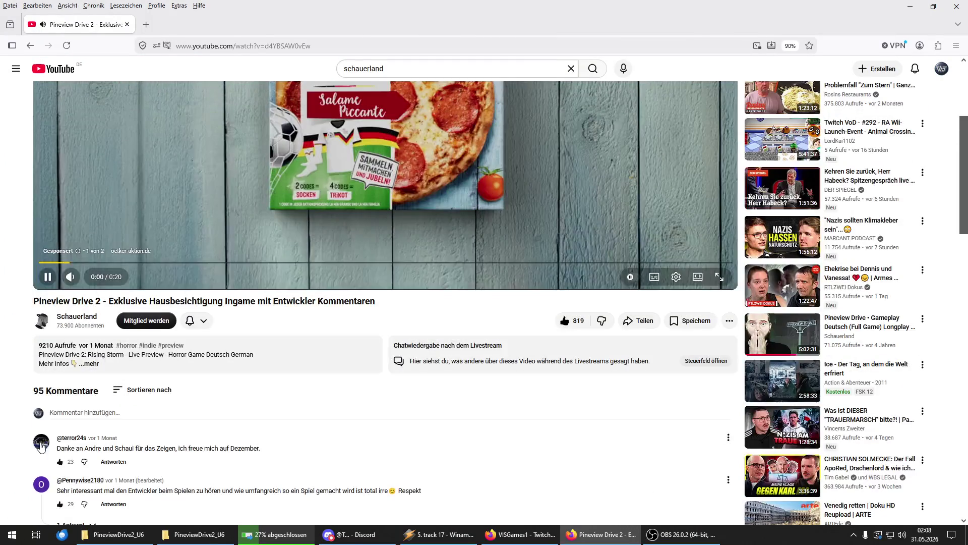
scroll(251, 408, "down", 2)
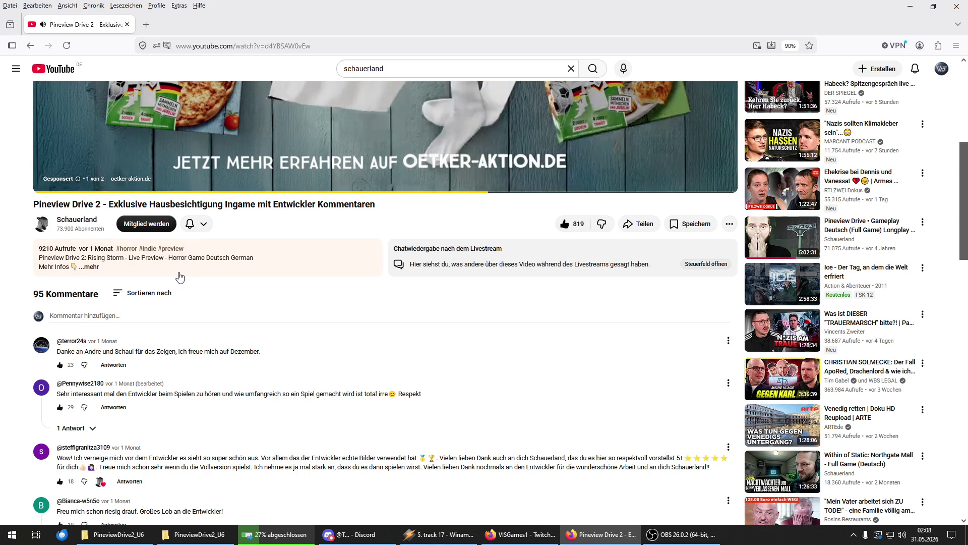
scroll(180, 276, "down", 2)
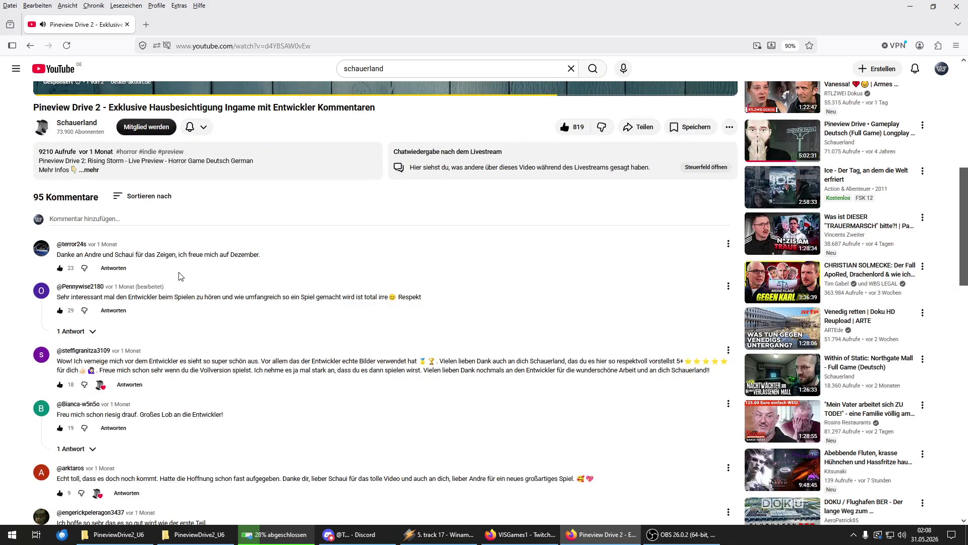
scroll(198, 269, "down", 20)
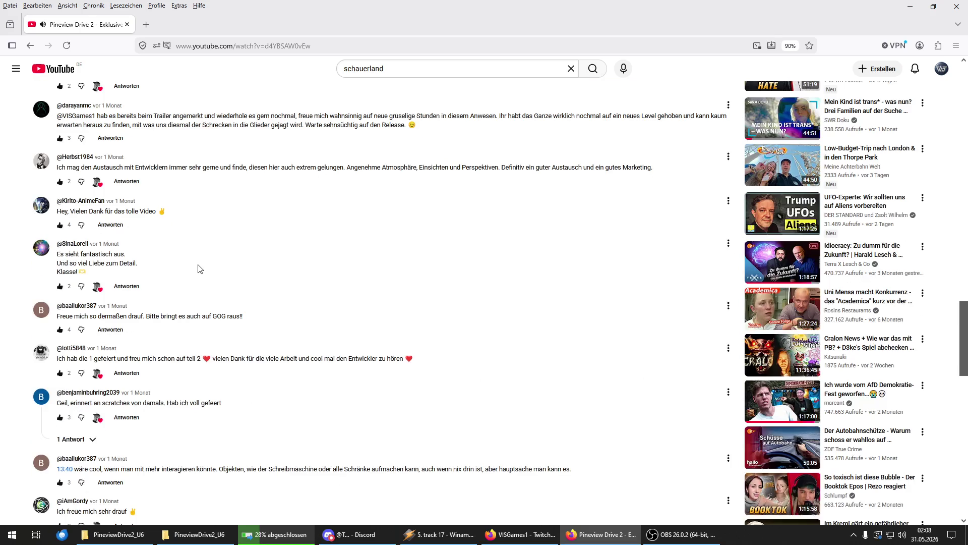
scroll(199, 269, "up", 20)
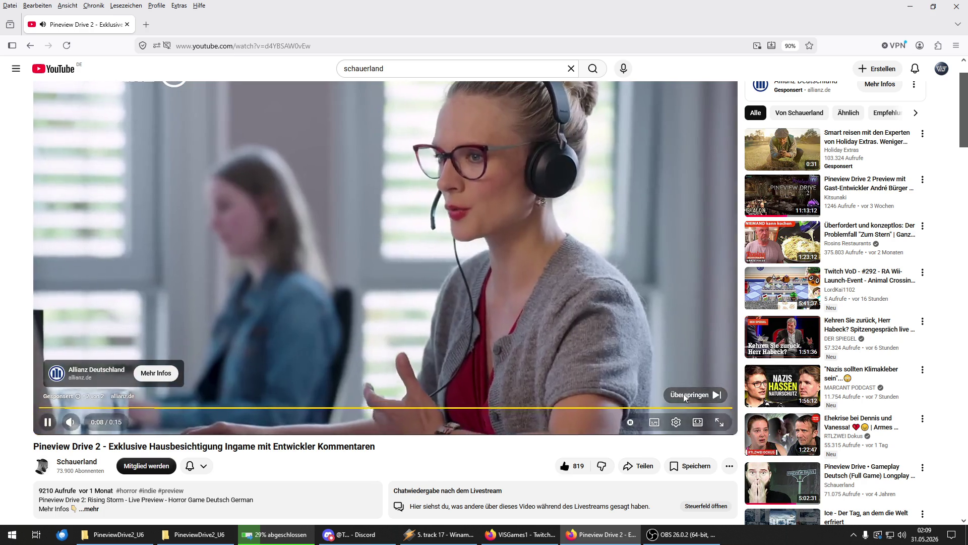
Step: Skip the ad, seek the video to about 2:54, and lower the volume slightly
left_click(684, 396)
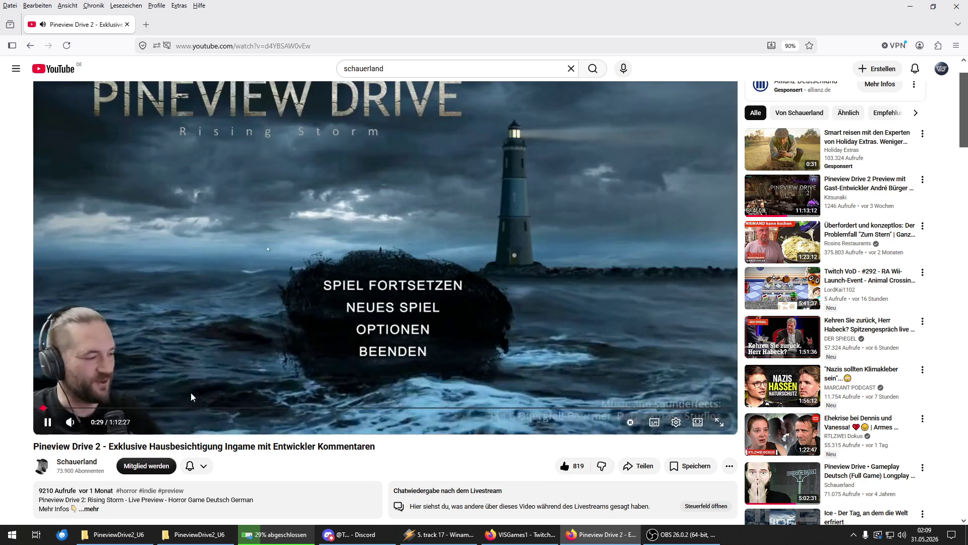
left_click(57, 408)
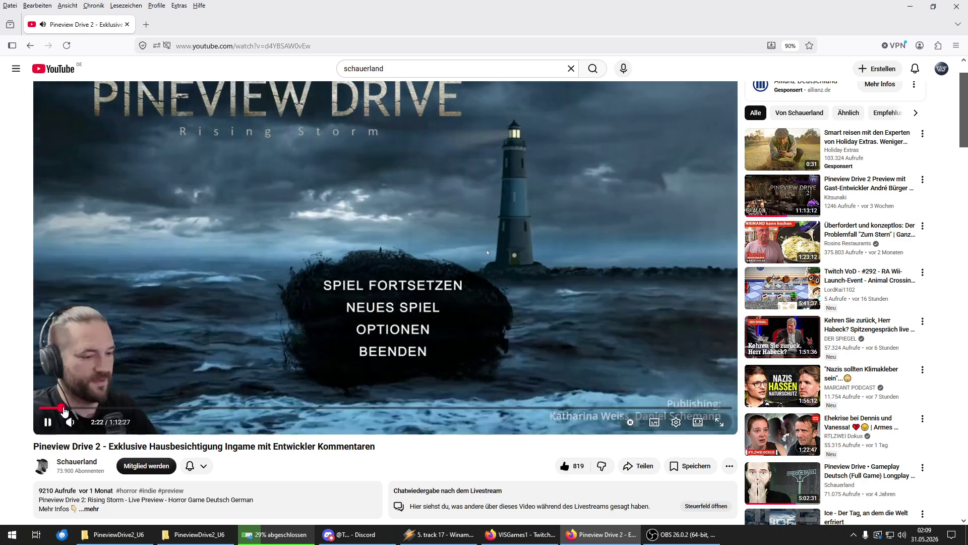
left_click(64, 408)
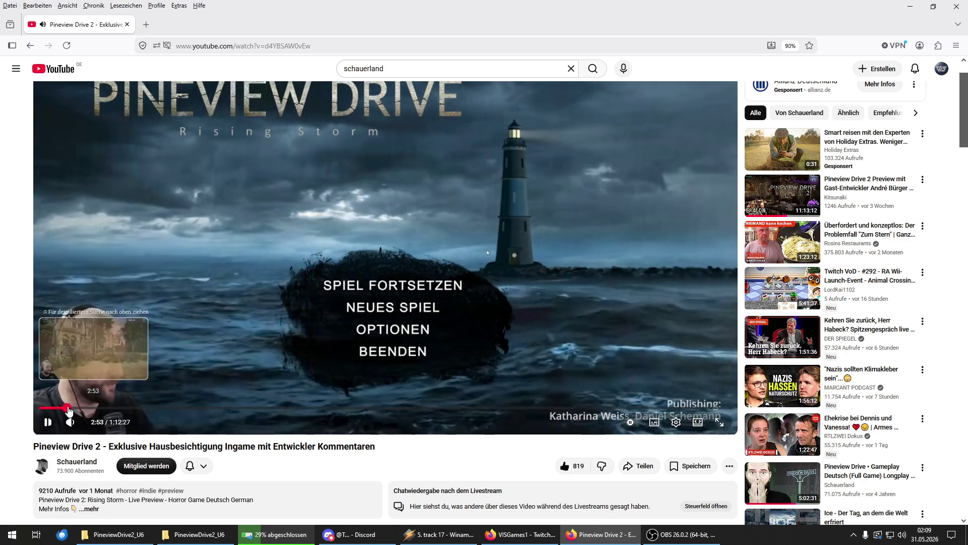
left_click(67, 408)
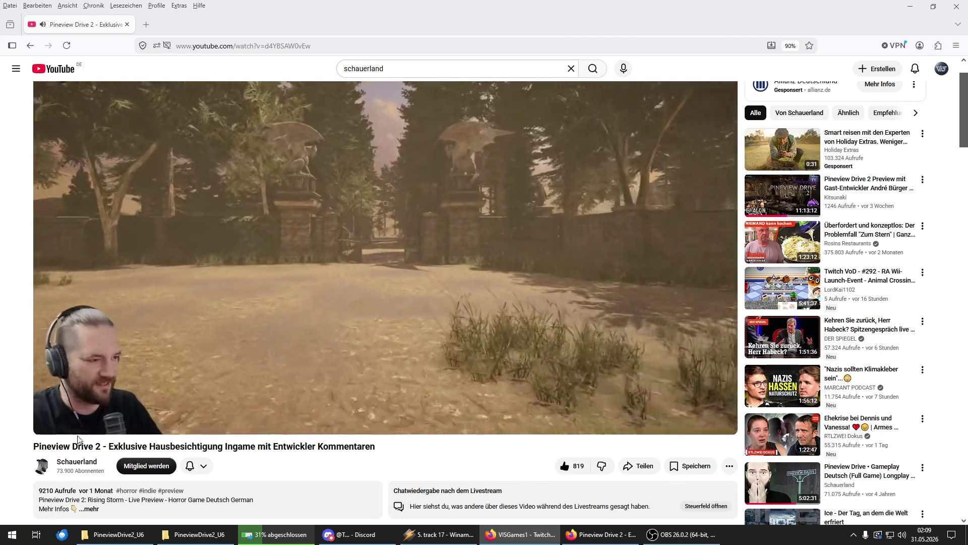
left_click(90, 423)
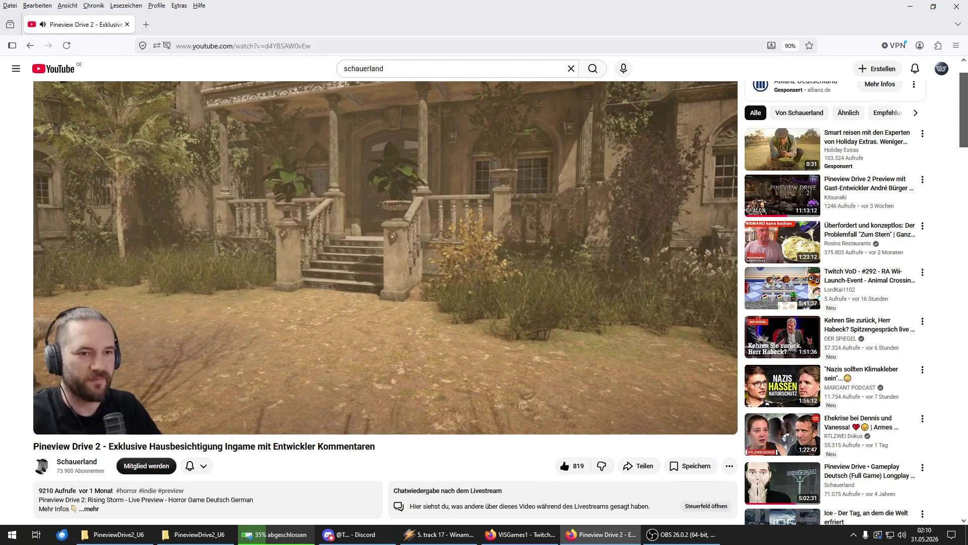
Step: Keep watching the house tour until about 5:03, at the fountain courtyard
scroll(197, 179, "up", 1)
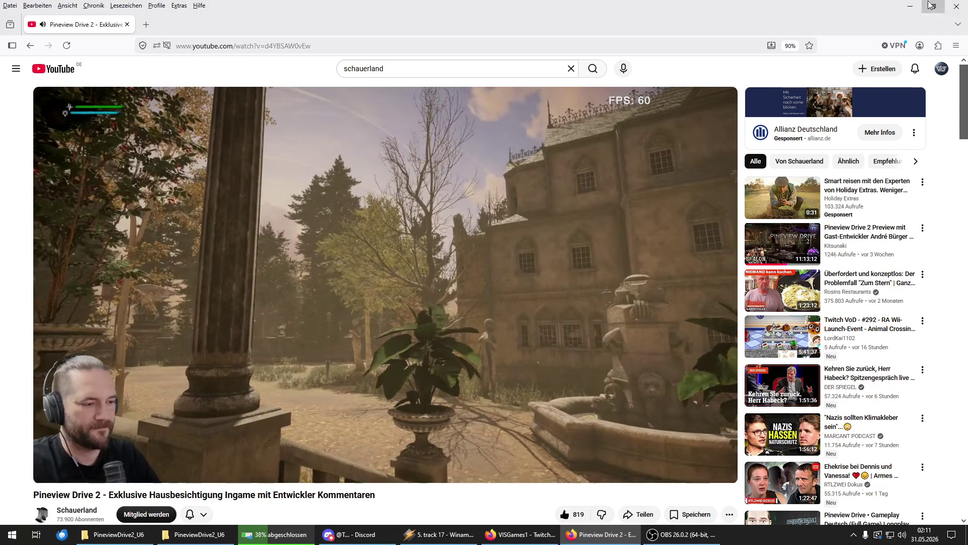
Step: Minimize Firefox and launch PVDNightTest from Unity Hub's Projects list
left_click(911, 6)
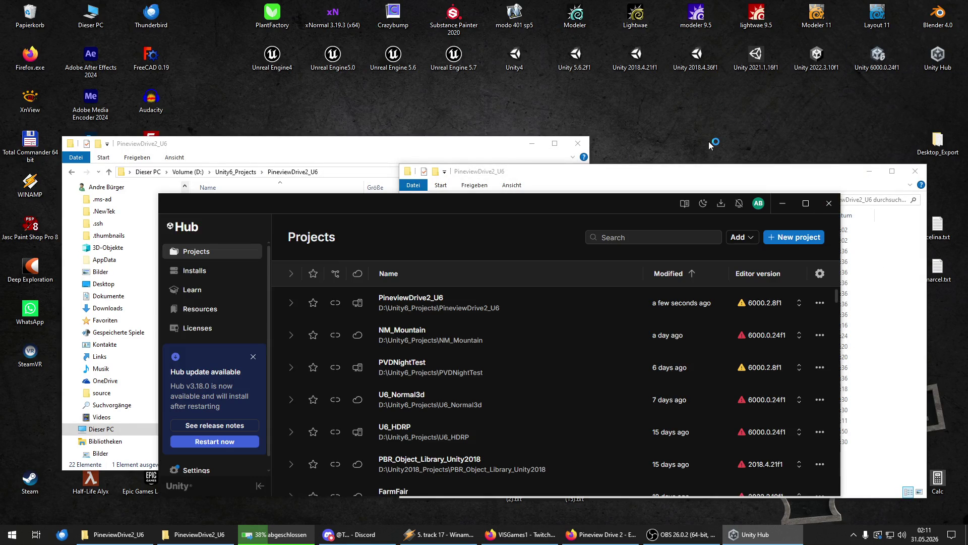
left_click(443, 373)
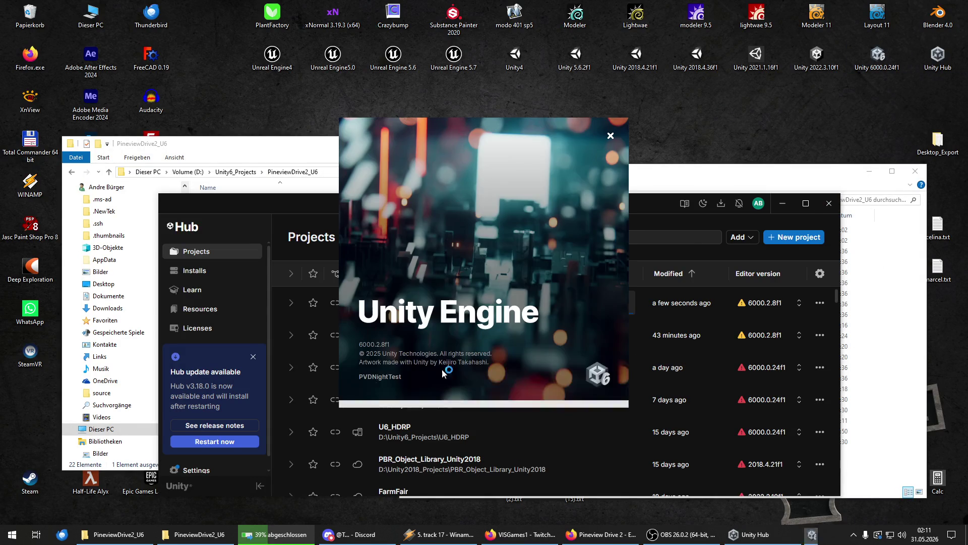